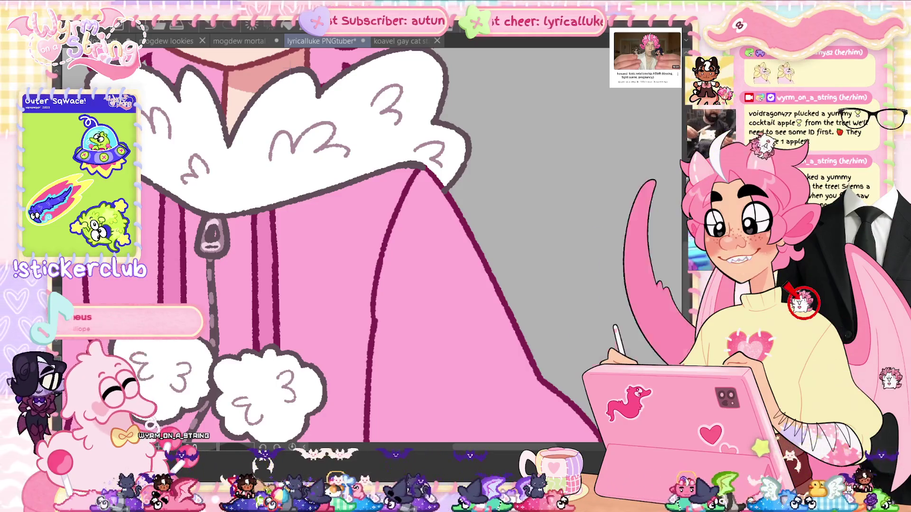
Redraw the hoodie's long sleeve and right-edge outlines, save, and fit the canvas to the window.
left_click_drag(396, 219, 375, 442)
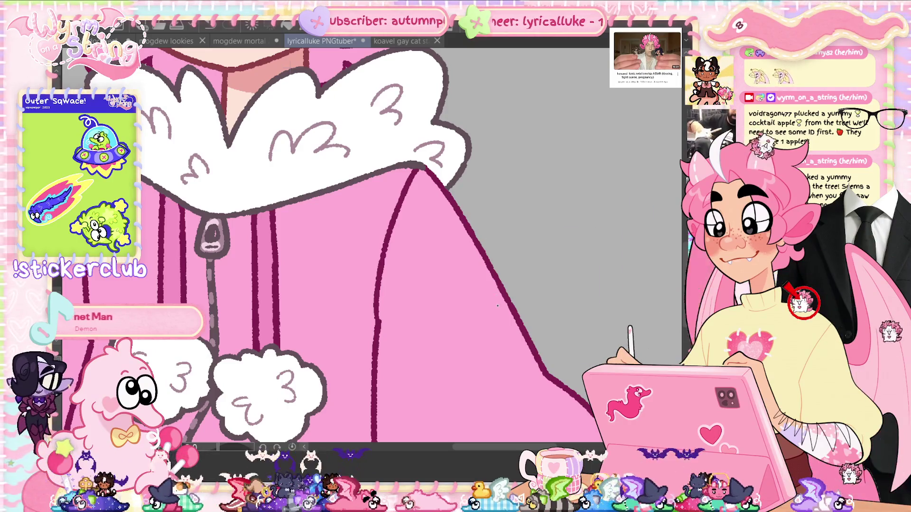
key("ctrl+s")
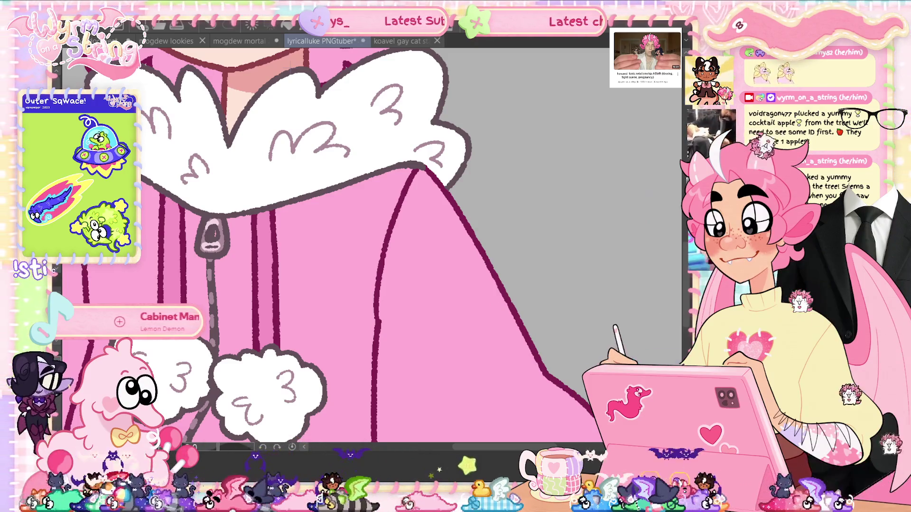
left_click_drag(444, 188, 593, 417)
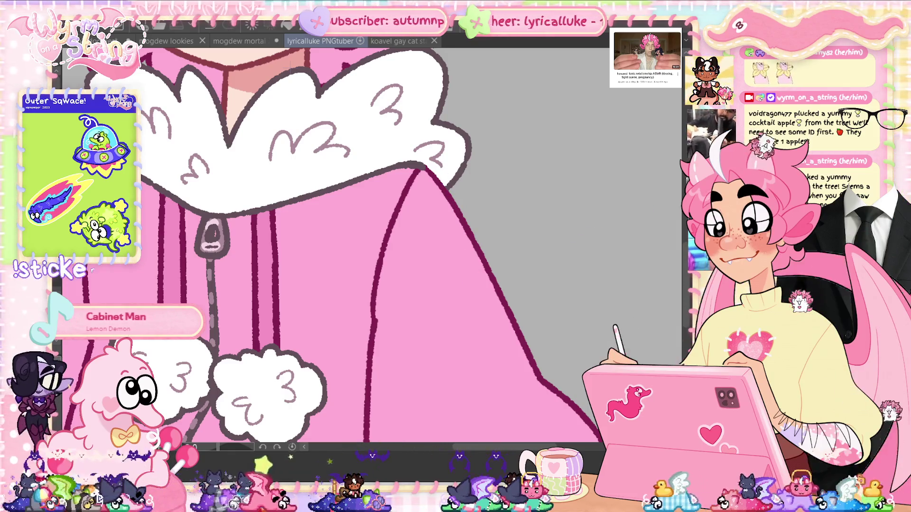
key("ctrl+0")
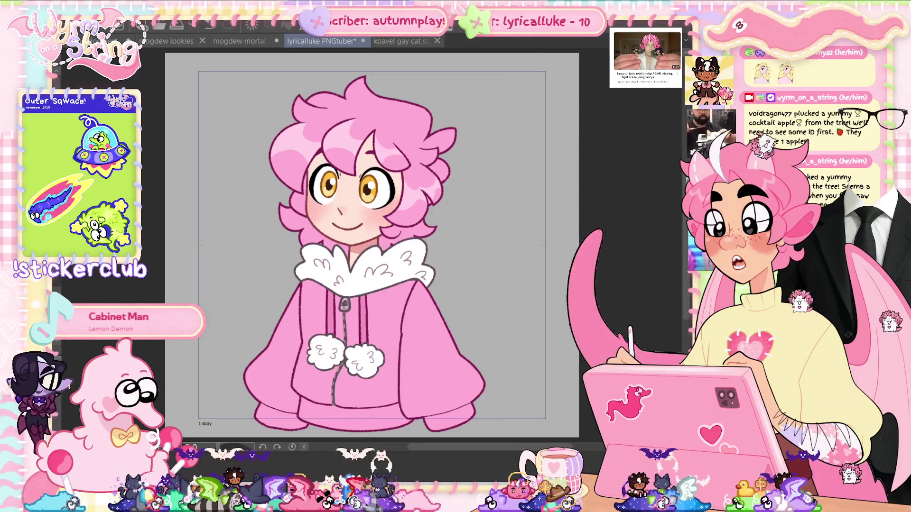
key("ctrl+t")
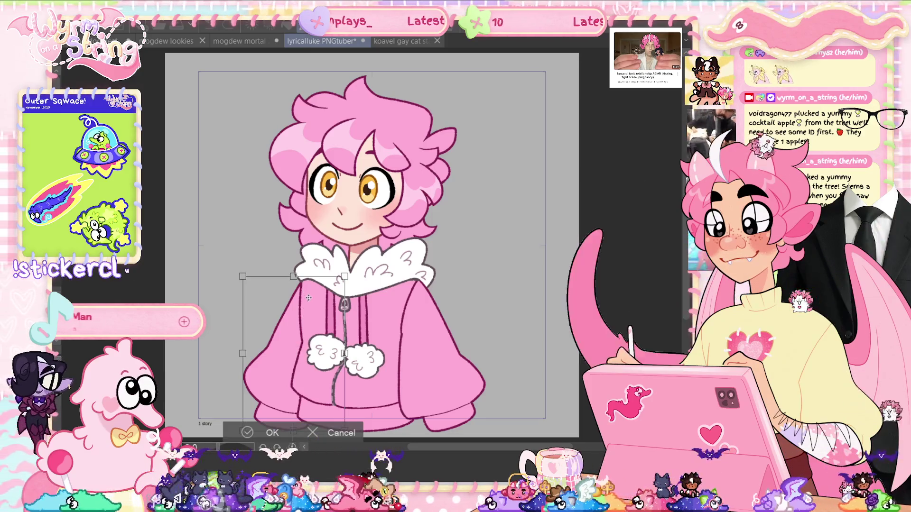
left_click_drag(242, 354, 244, 355)
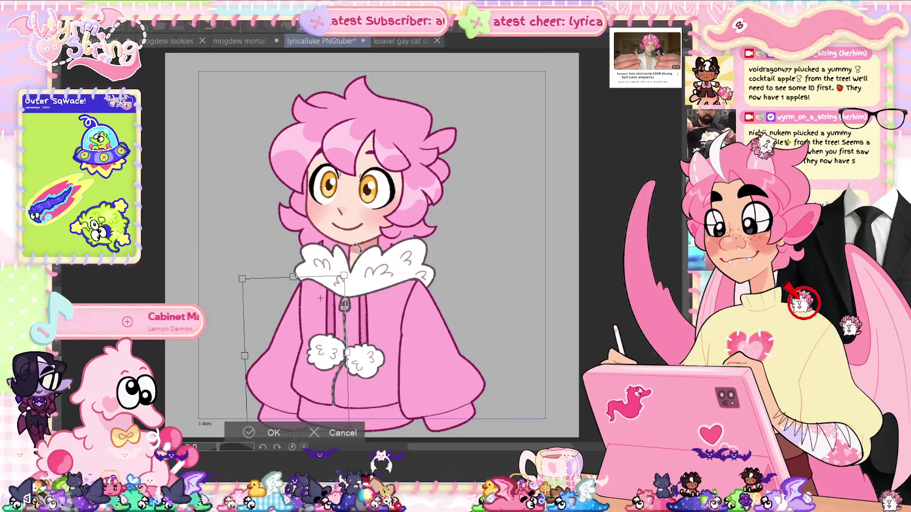
key("ctrl+z")
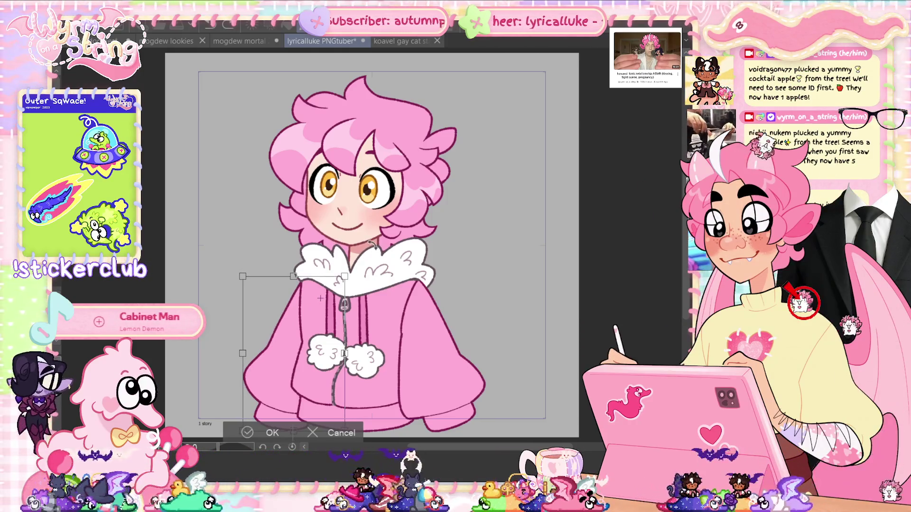
key("ctrl+y")
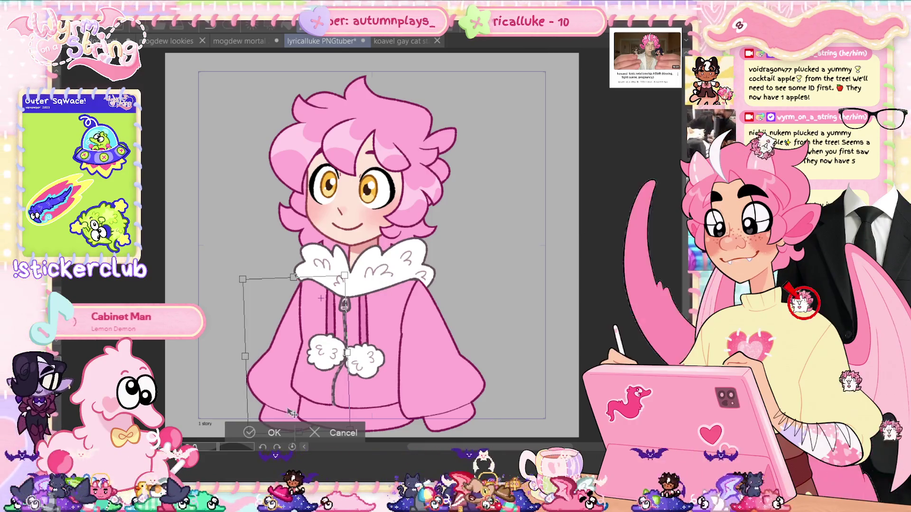
key("Return")
key("ctrl+z")
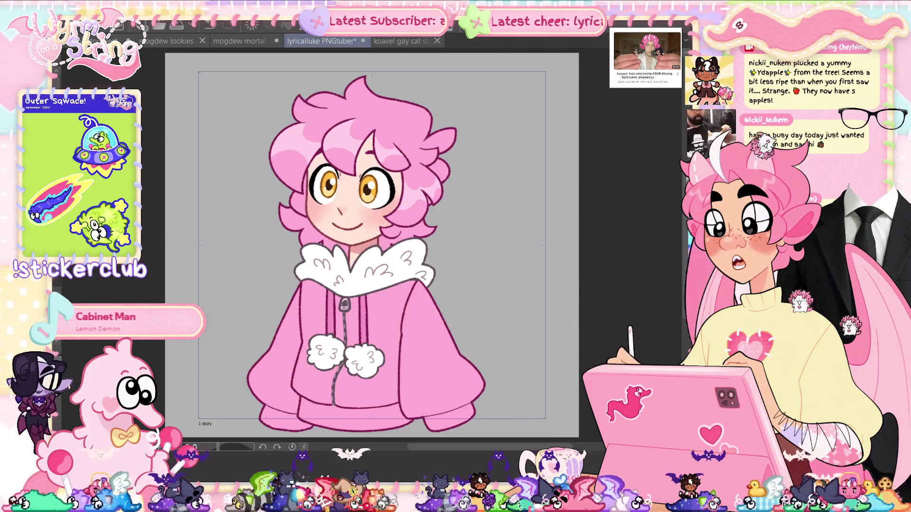
key("Tab")
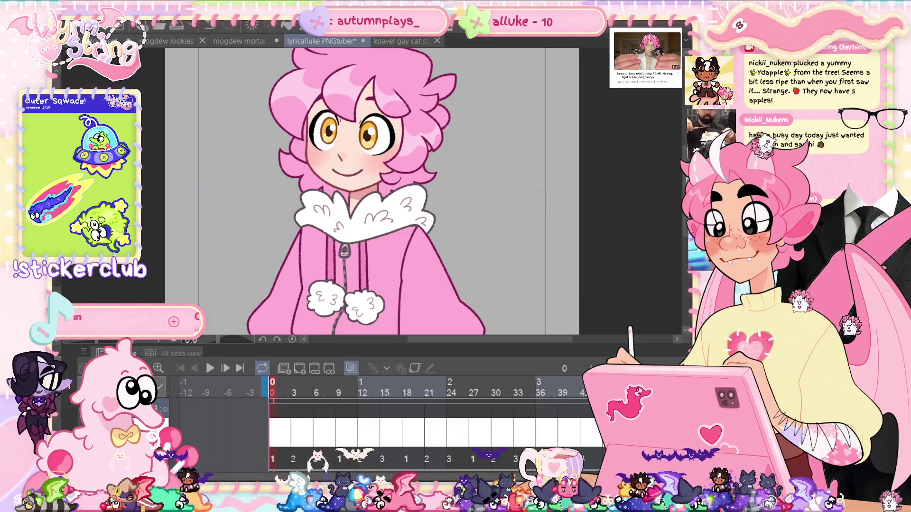
key("Tab")
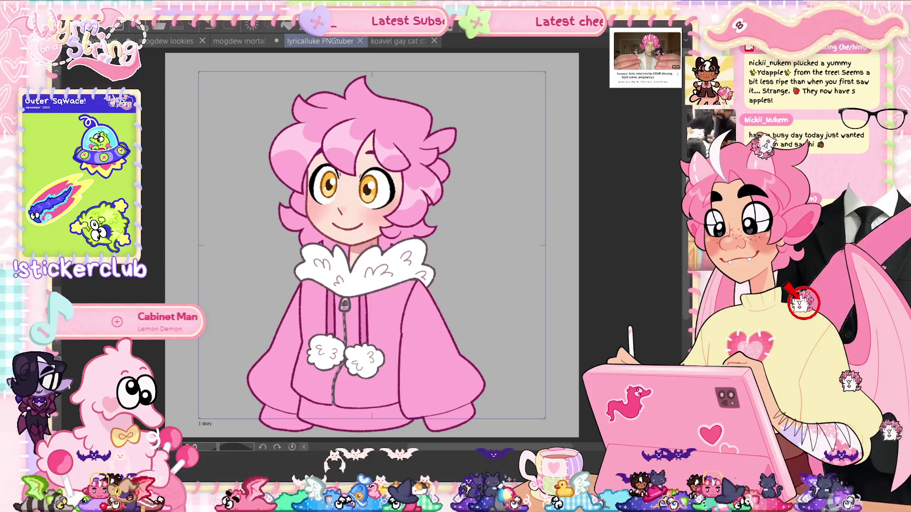
scroll(298, 235, "up", 4)
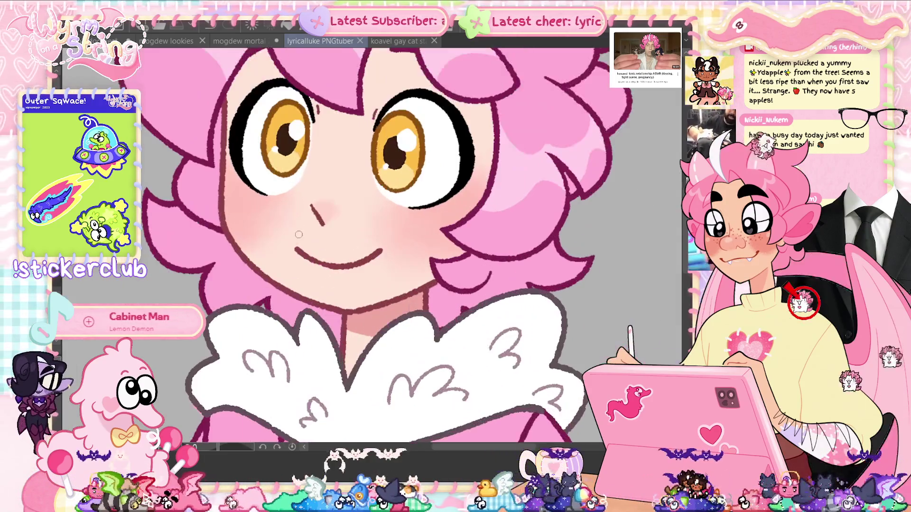
Sketch a red jaw line running up the cheek, redoing strokes, and save the file.
left_click_drag(249, 268, 350, 322)
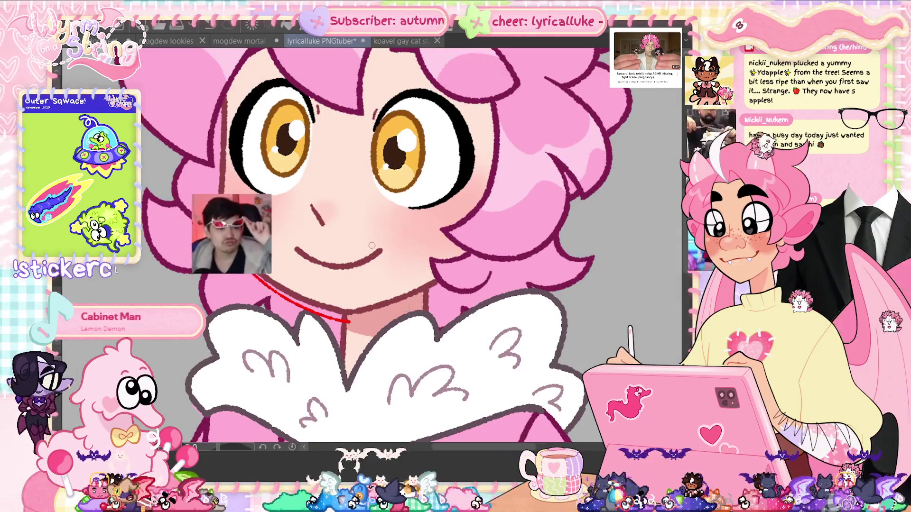
key("ctrl+z")
mouse_move(246, 231)
left_mouse_down()
mouse_move(280, 272)
mouse_move(341, 314)
left_mouse_up()
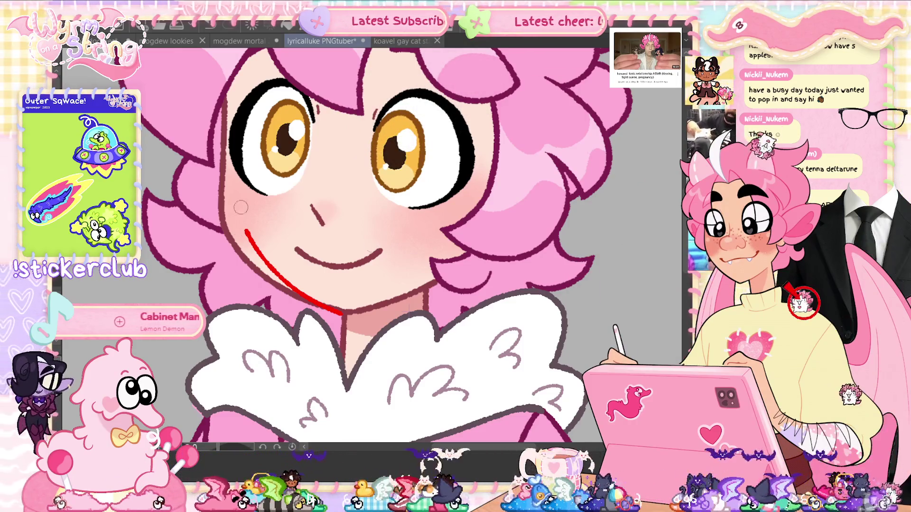
key("ctrl+z")
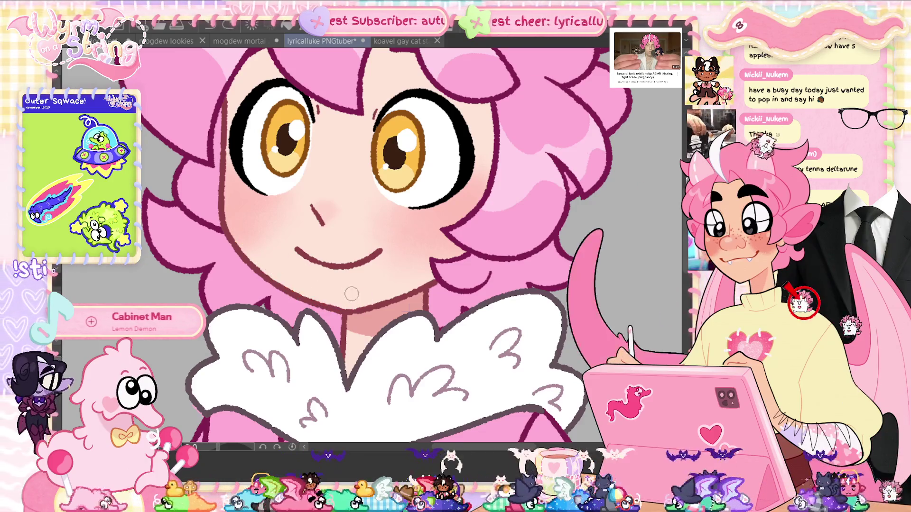
key("ctrl+s")
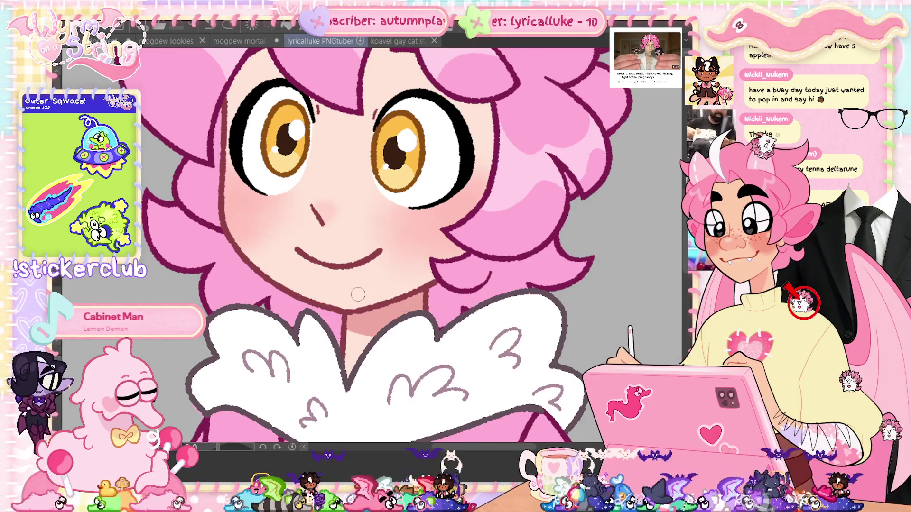
scroll(283, 259, "up", 2)
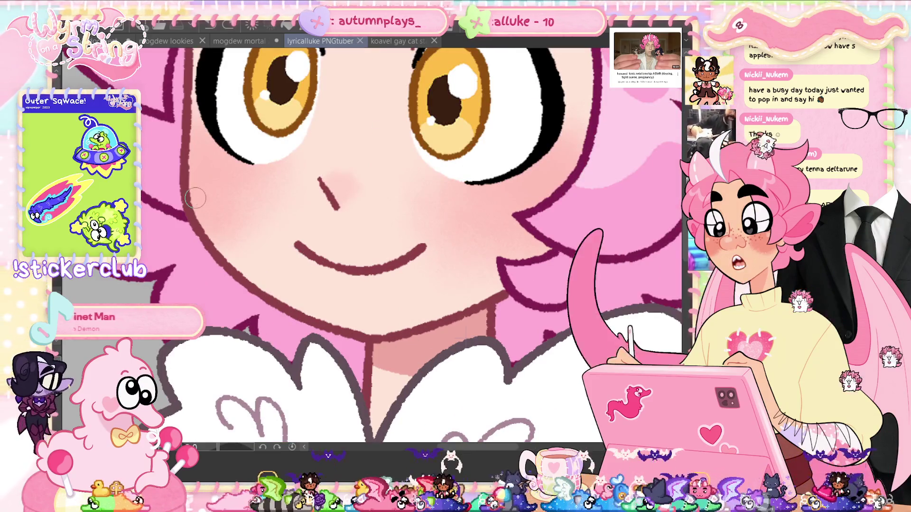
mouse_move(249, 298)
left_mouse_down()
mouse_move(365, 363)
mouse_move(498, 325)
mouse_move(528, 288)
left_mouse_up()
key("ctrl+z")
mouse_move(370, 363)
left_mouse_down()
mouse_move(250, 349)
mouse_move(183, 227)
mouse_move(181, 156)
left_mouse_up()
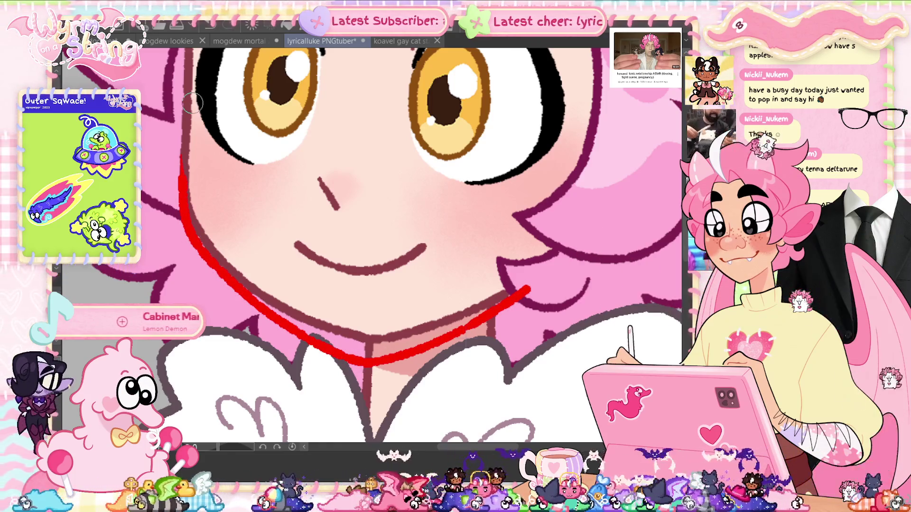
Sketch a round red open smile with an upper lip curved at both ends.
mouse_move(302, 259)
left_mouse_down()
mouse_move(358, 328)
mouse_move(429, 247)
left_mouse_up()
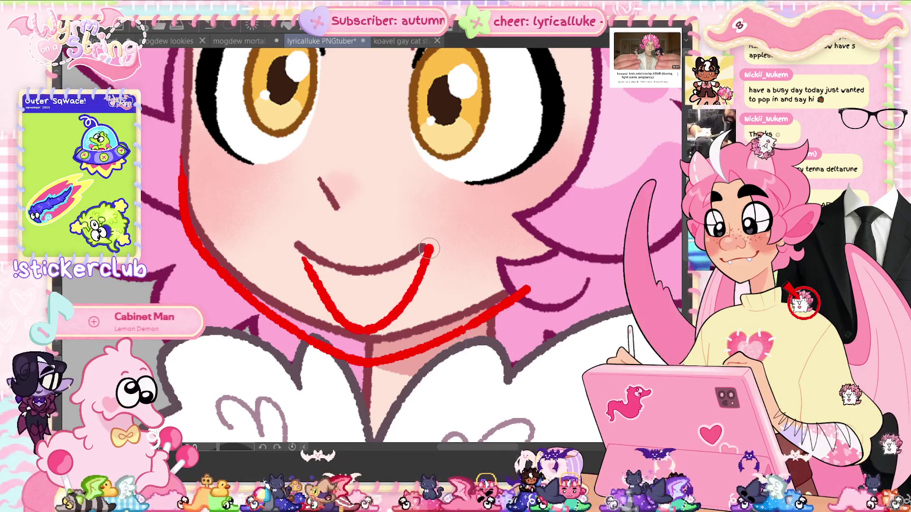
key("ctrl+z")
left_click_drag(308, 256, 436, 246)
left_click_drag(305, 247, 437, 239)
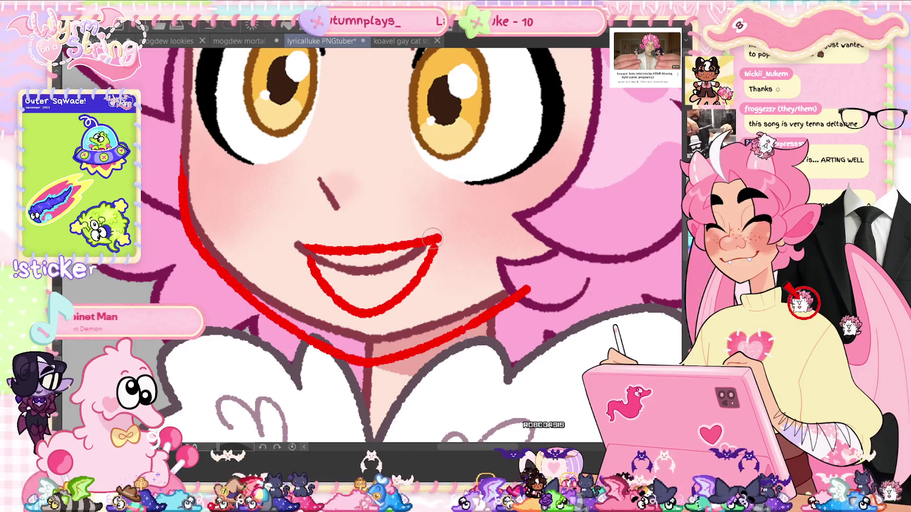
key("ctrl+z")
left_click_drag(443, 224, 437, 238)
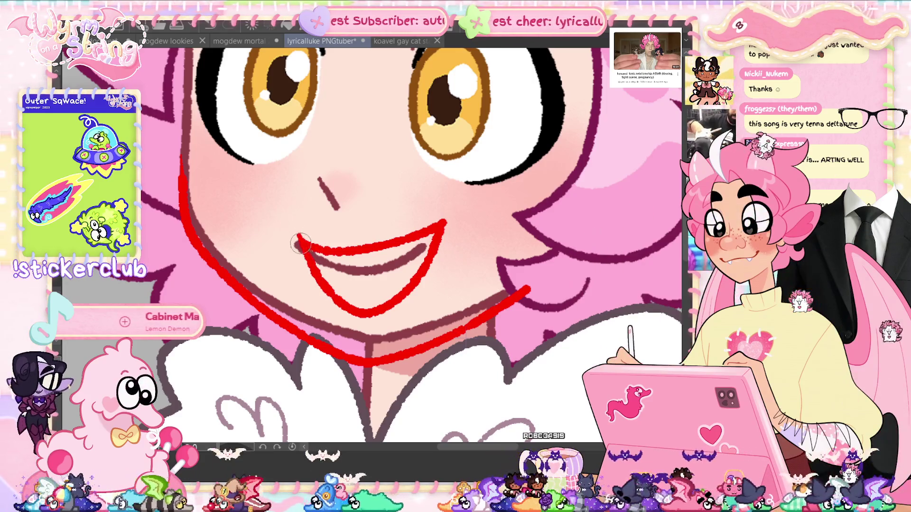
left_click_drag(294, 232, 303, 243)
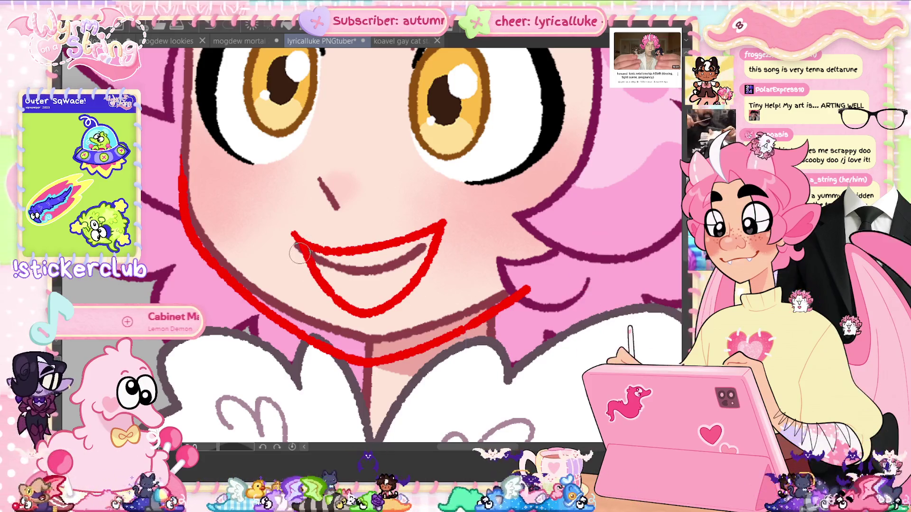
scroll(347, 306, "down", 3)
Zoom in on the mouth and paint white teeth along the upper lip.
scroll(374, 211, "down", 3)
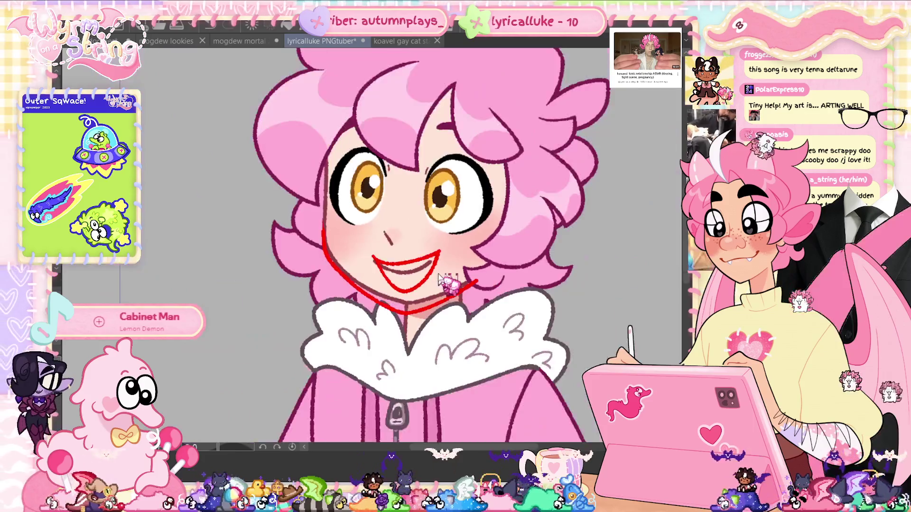
scroll(445, 279, "up", 3)
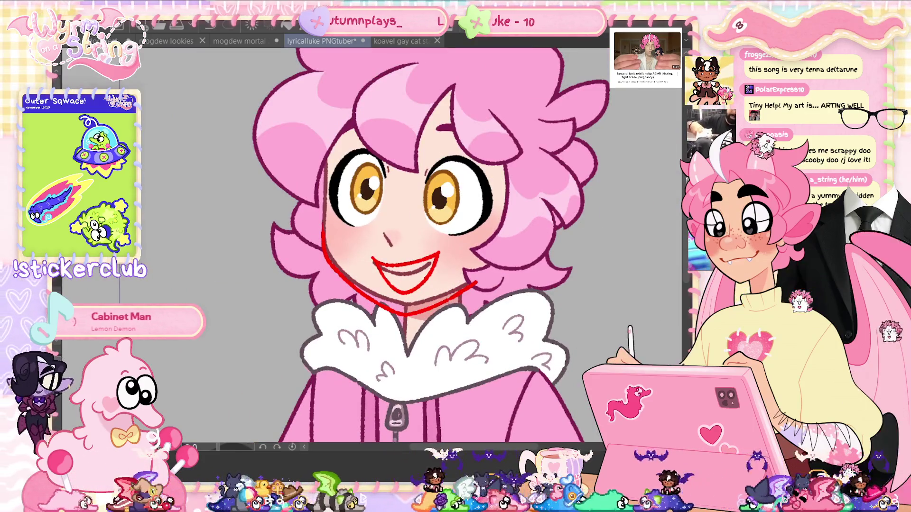
scroll(337, 282, "up", 3)
scroll(352, 272, "up", 5)
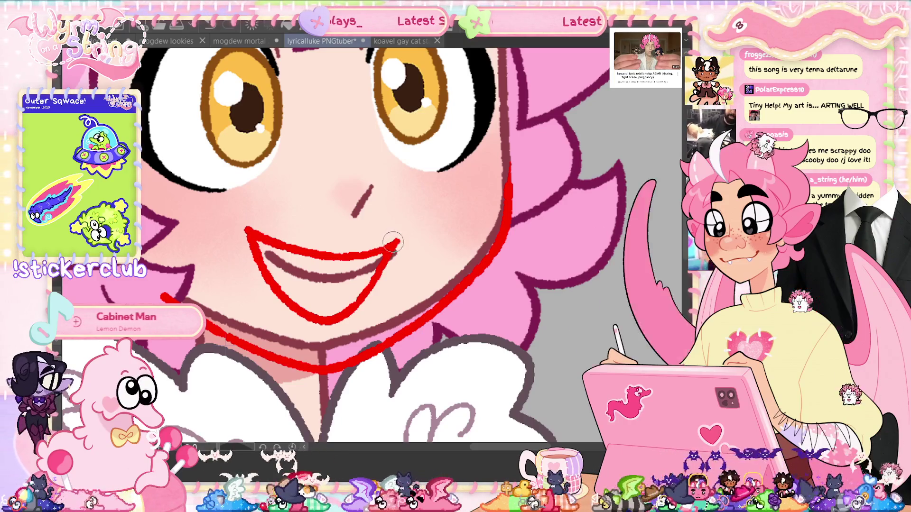
scroll(390, 255, "down", 3)
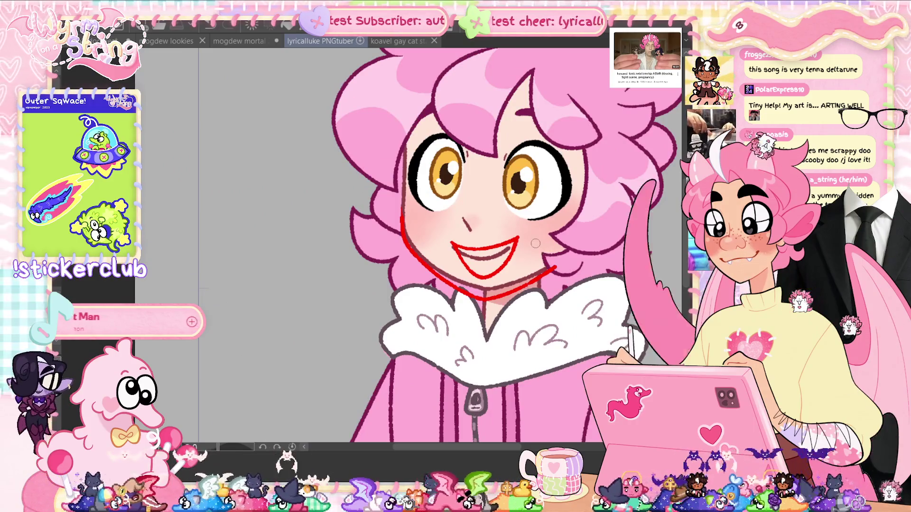
scroll(536, 249, "up", 2)
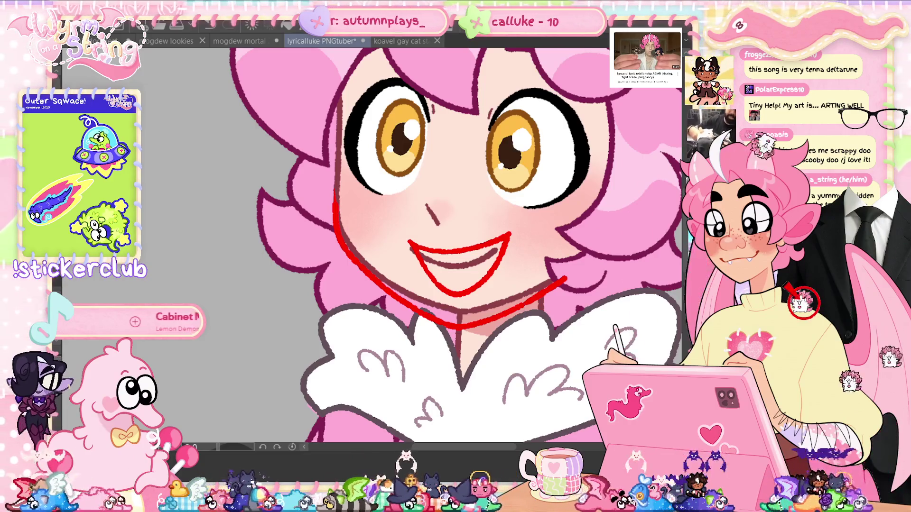
scroll(510, 228, "up", 1)
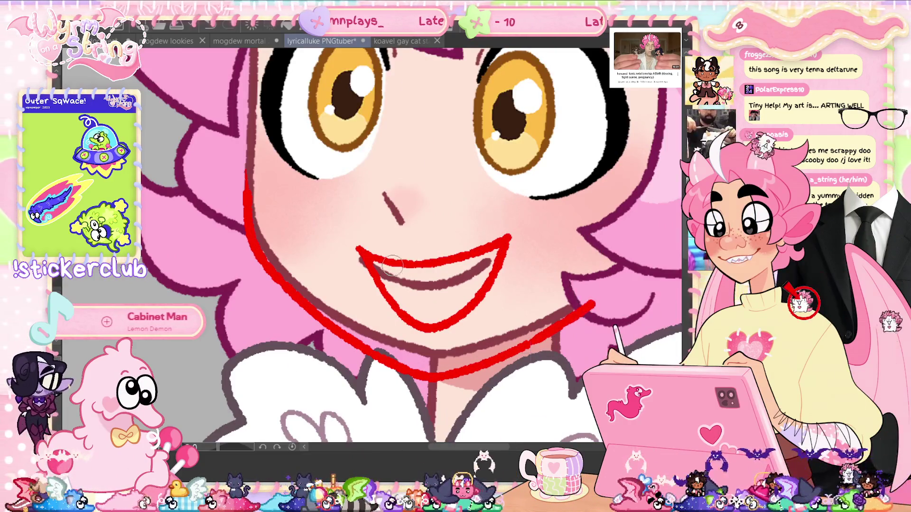
left_click_drag(406, 275, 486, 251)
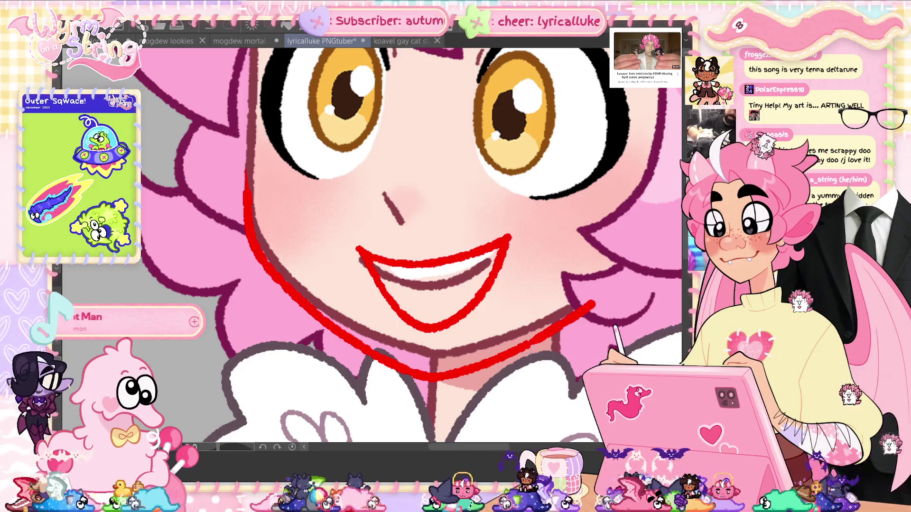
Begin filling the inside of the mouth with a dark stroke.
scroll(375, 247, "down", 4)
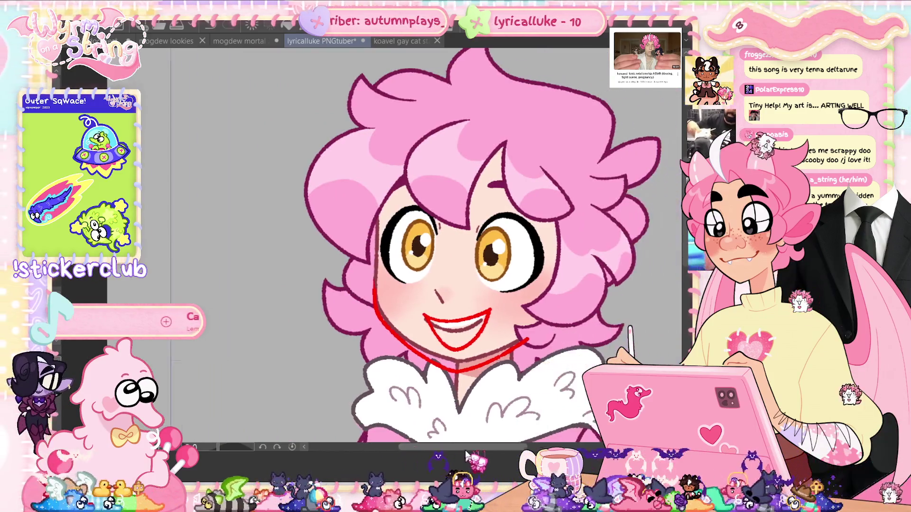
scroll(628, 311, "down", 5)
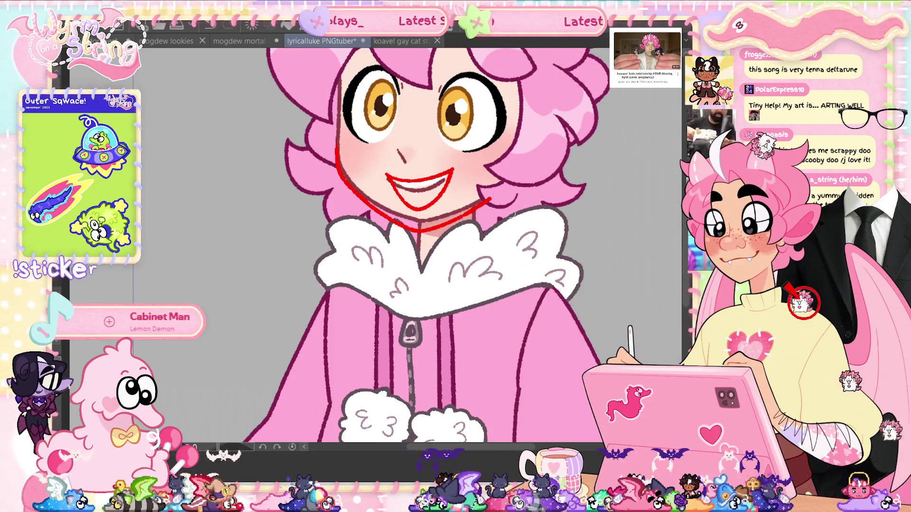
scroll(455, 172, "up", 3)
left_click_drag(430, 190, 415, 225)
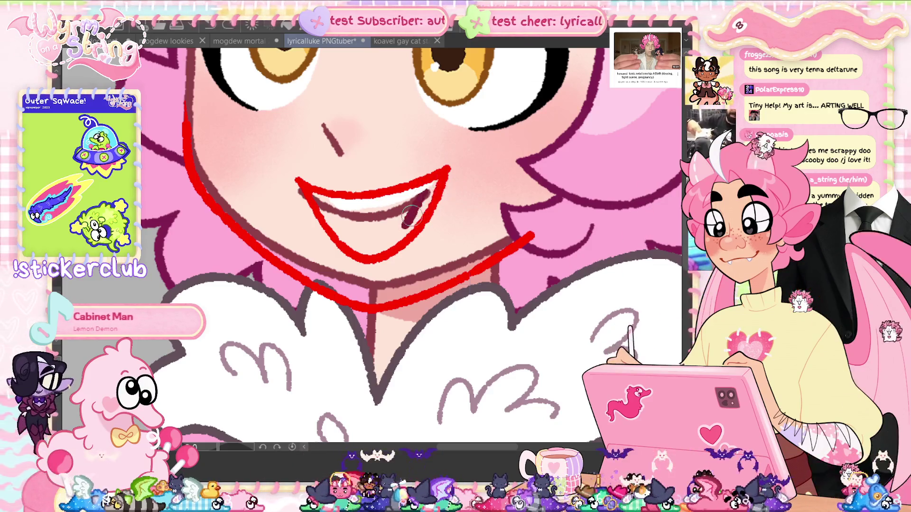
Fill the mouth interior dark pink around the teeth, corners and lower left, then call up Hue/Saturation.
left_click_drag(432, 186, 404, 235)
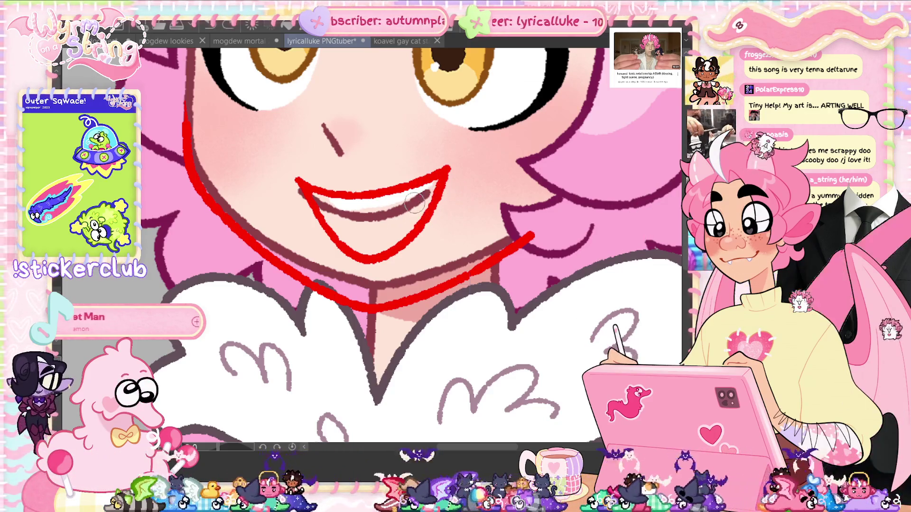
left_click_drag(427, 196, 394, 234)
left_click_drag(436, 185, 403, 230)
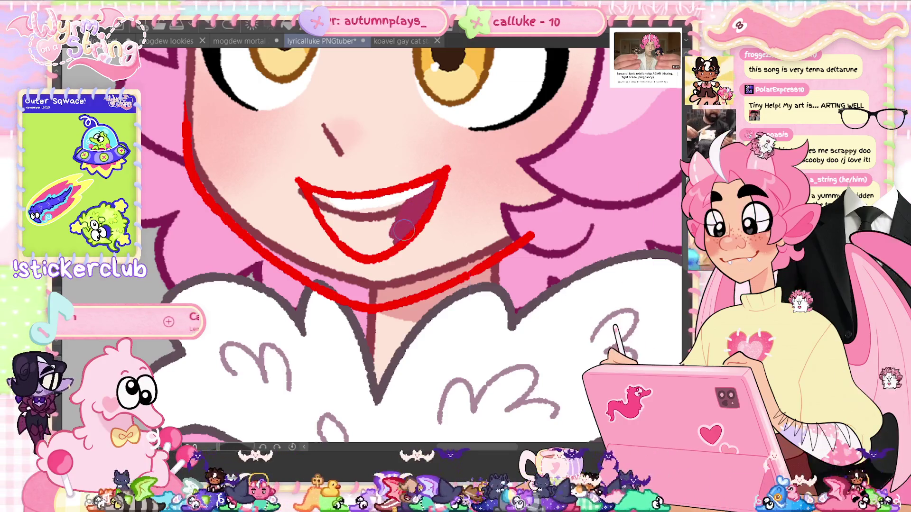
left_click_drag(365, 254, 349, 244)
mouse_move(325, 211)
left_mouse_down()
mouse_move(327, 201)
mouse_move(355, 232)
mouse_move(386, 198)
left_mouse_up()
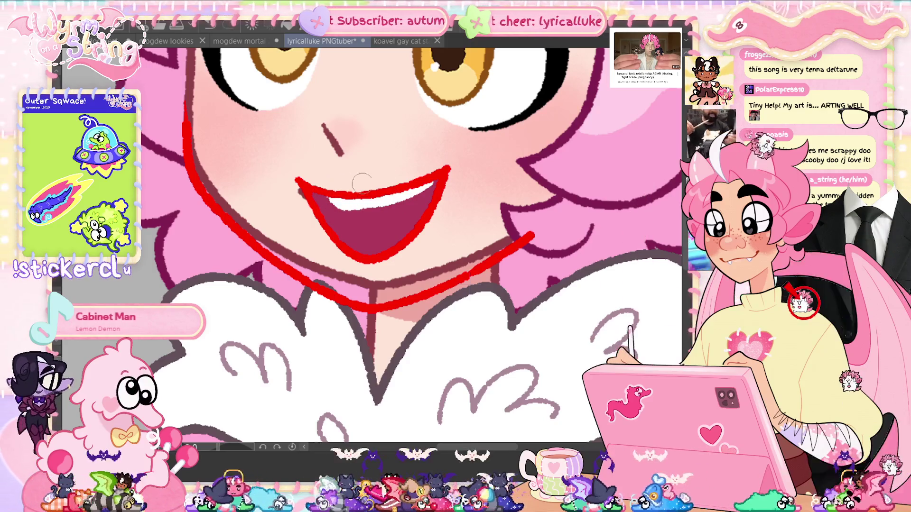
key("ctrl+u")
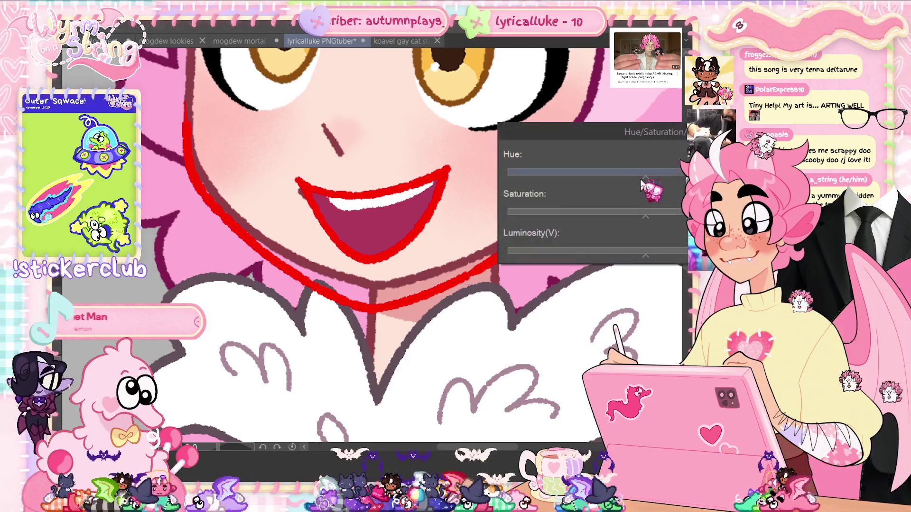
Shift the mouth fill's hue toward purple, apply it, and save the file.
left_click_drag(645, 176, 664, 177)
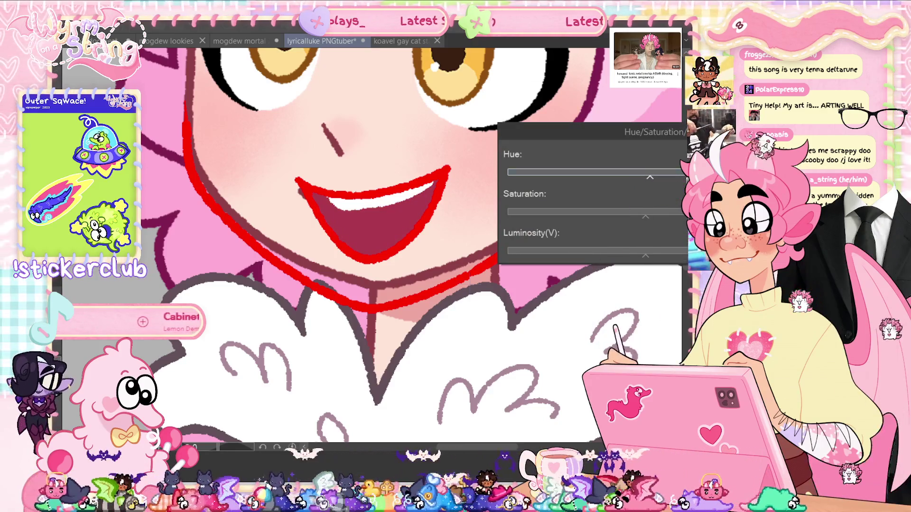
key("Return")
key("ctrl+s")
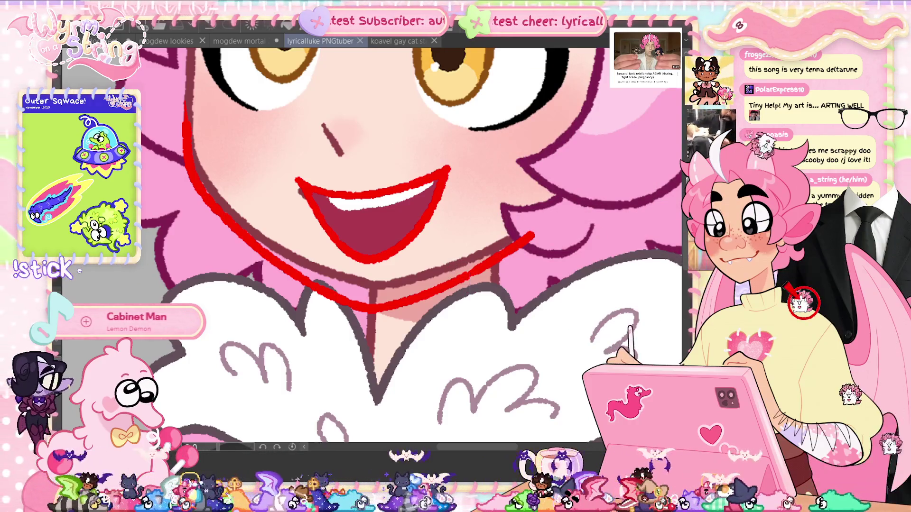
Paint a thin light pink tongue arc inside the lower mouth.
left_click_drag(355, 252, 415, 222)
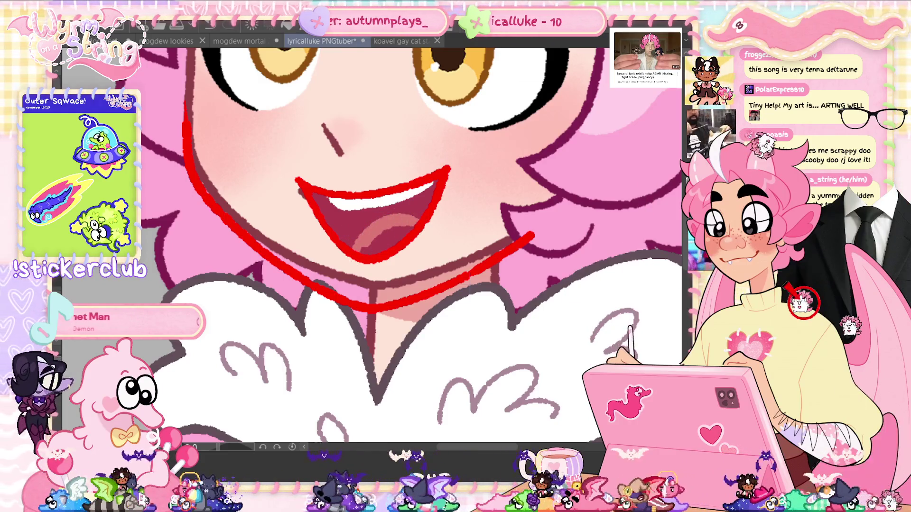
key("ctrl+z")
left_click_drag(358, 251, 412, 219)
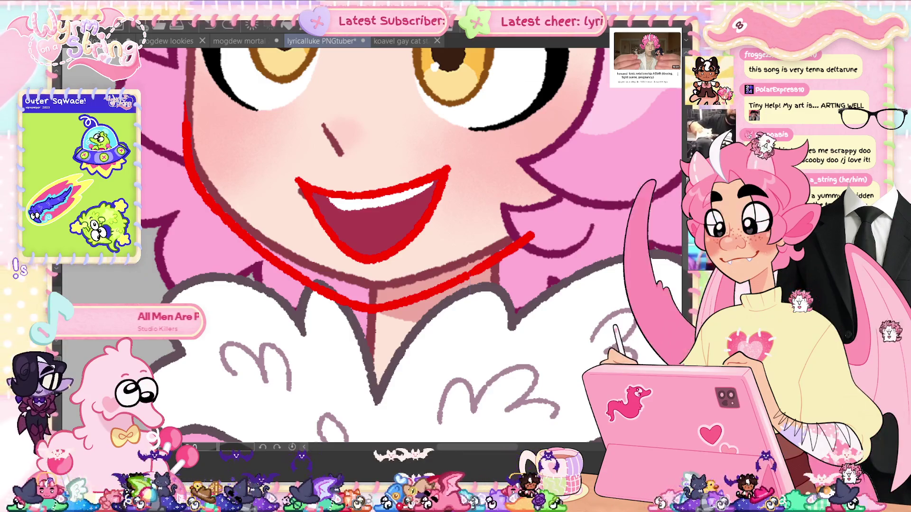
scroll(355, 285, "up", 2)
mouse_move(355, 285)
left_mouse_down()
mouse_move(413, 261)
mouse_move(388, 278)
left_mouse_up()
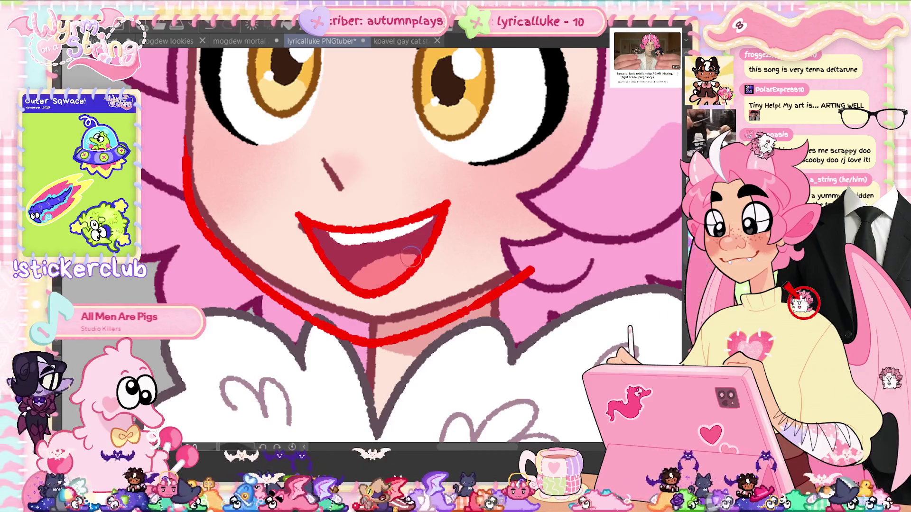
Sample the lip colour and delete the red mouth and neckline sketch lines.
scroll(425, 298, "down", 5)
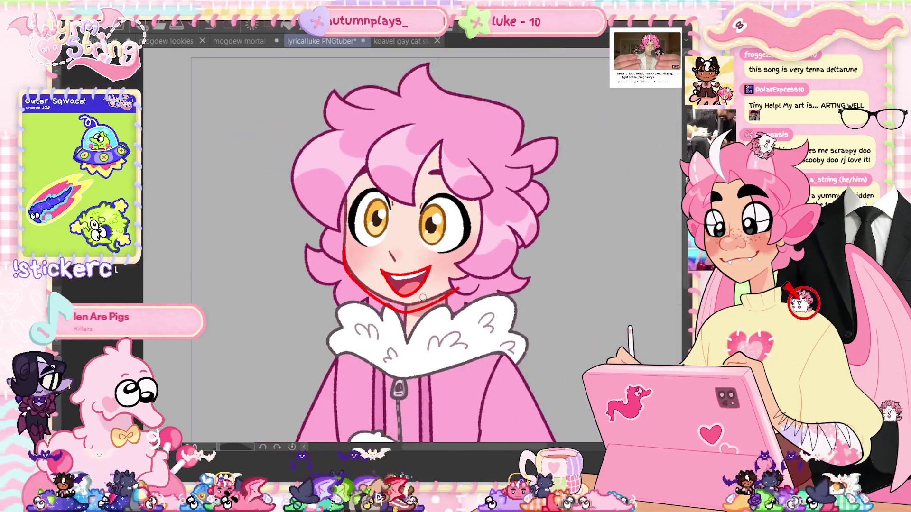
scroll(575, 318, "down", 2)
scroll(403, 294, "up", 8)
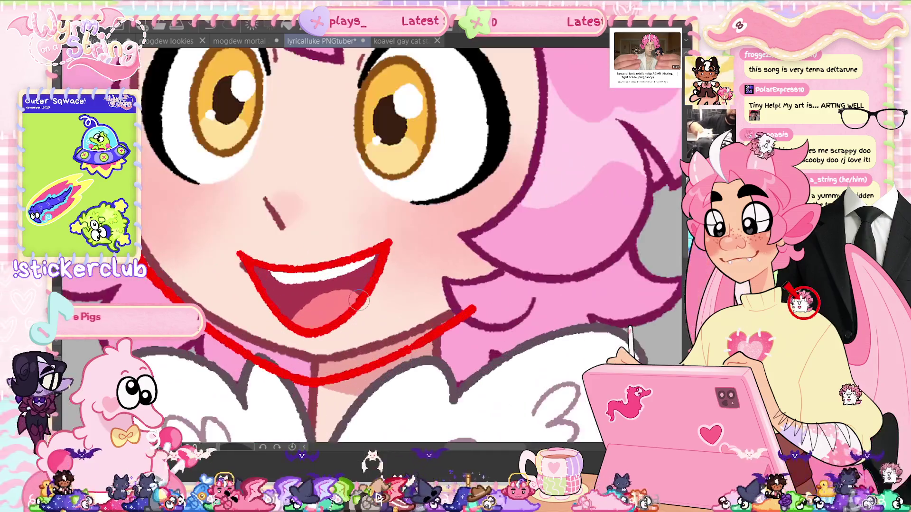
left_click(341, 355, "ctrl")
mouse_move(341, 355)
left_mouse_down("ctrl")
mouse_move(264, 349)
mouse_move(259, 332)
left_mouse_up("ctrl")
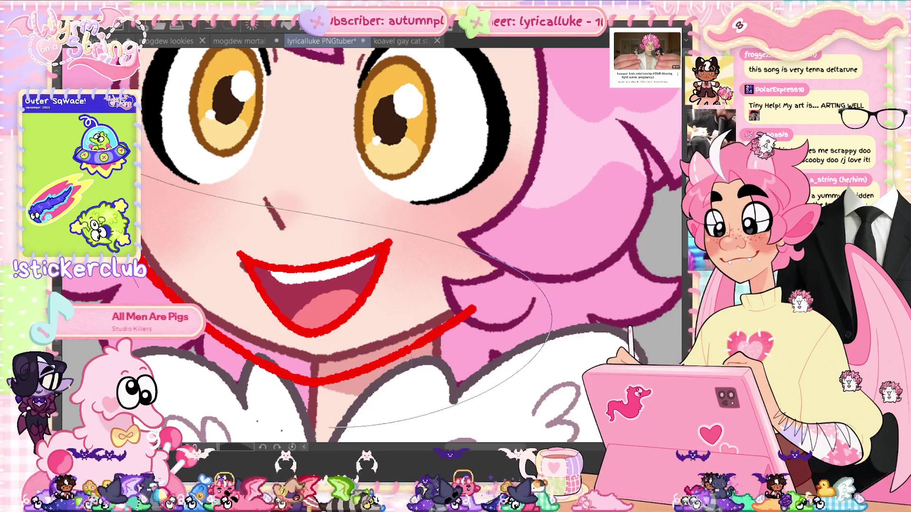
key("Delete")
key("Delete")
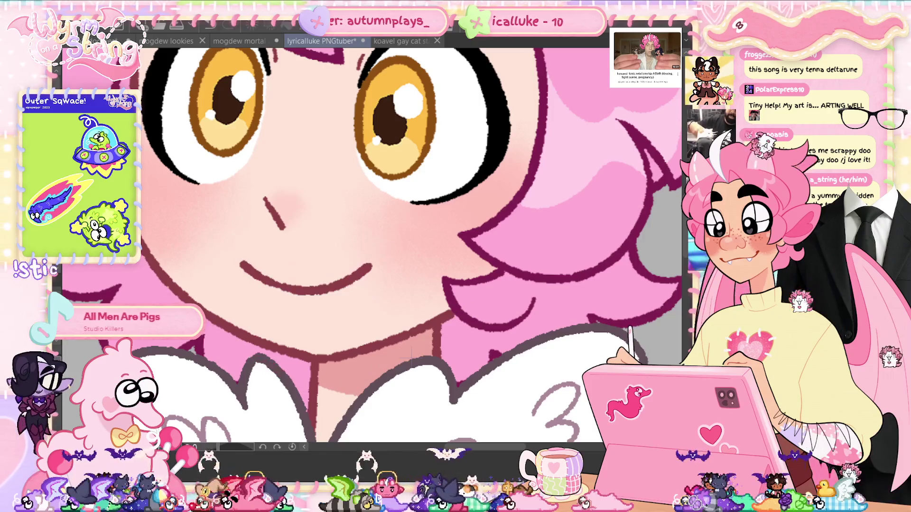
Compare the closed-mouth smile, return to the open mouth, save, and lasso around the mouth.
left_click_drag(381, 258, 328, 295)
left_click(360, 274, "alt")
key("ctrl+z")
key("ctrl+z")
key("ctrl+z")
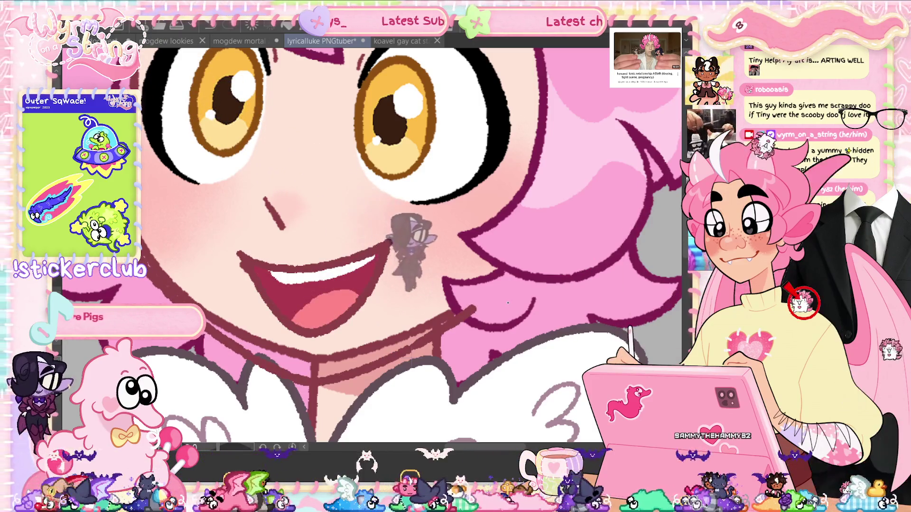
key("ctrl+s")
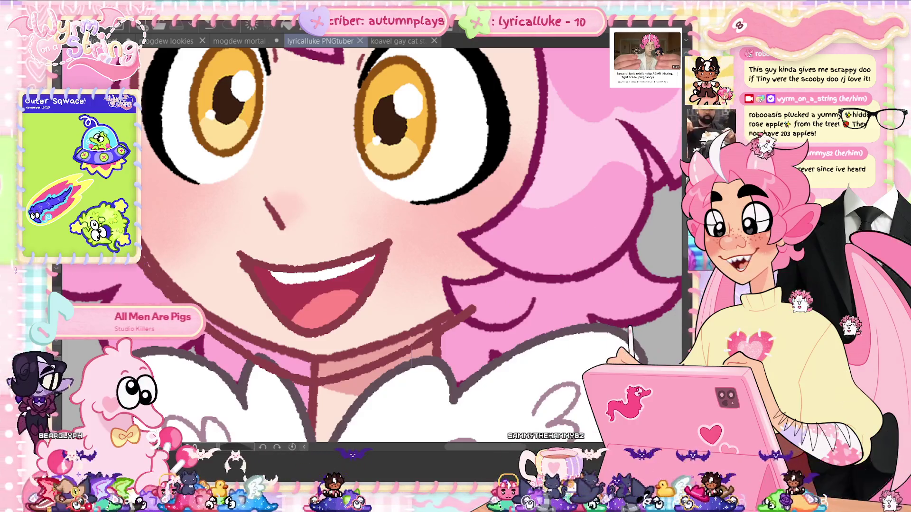
mouse_move(349, 229)
left_mouse_down()
mouse_move(235, 259)
mouse_move(287, 340)
left_mouse_up()
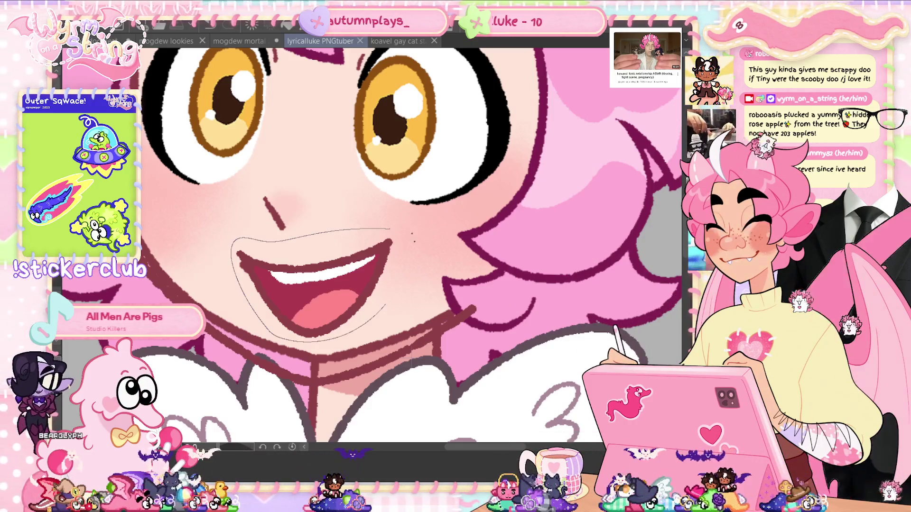
Fit the character in view, save, and apply a Hue/Saturation/Luminosity luminosity adjustment.
left_click_drag(411, 234, 411, 224)
key("ctrl+0")
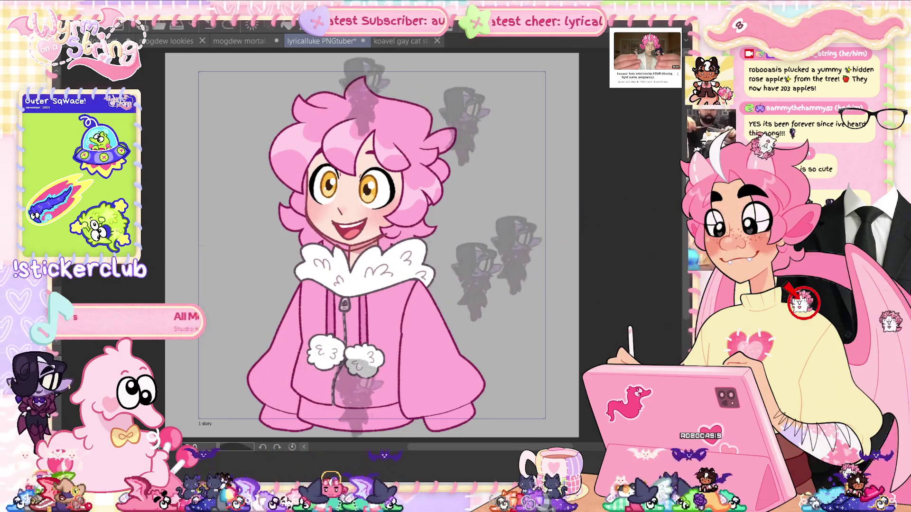
key("ctrl+s")
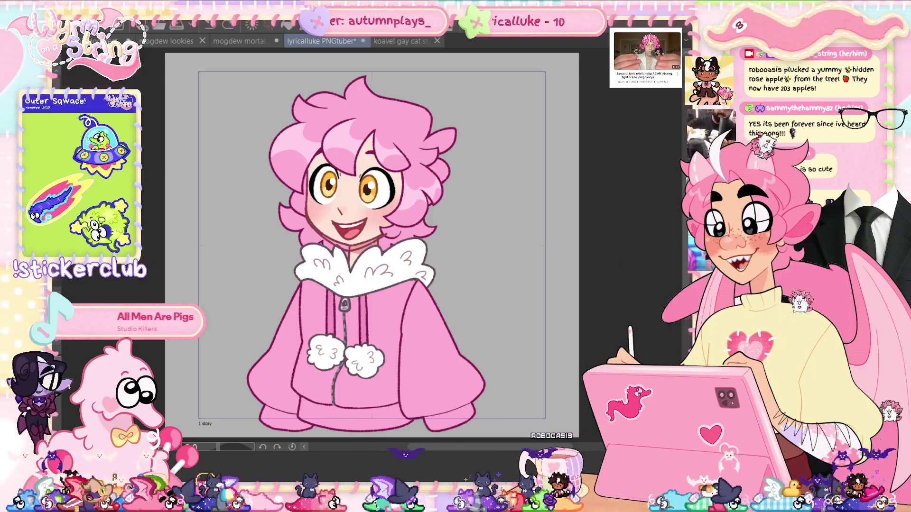
key("ctrl+u")
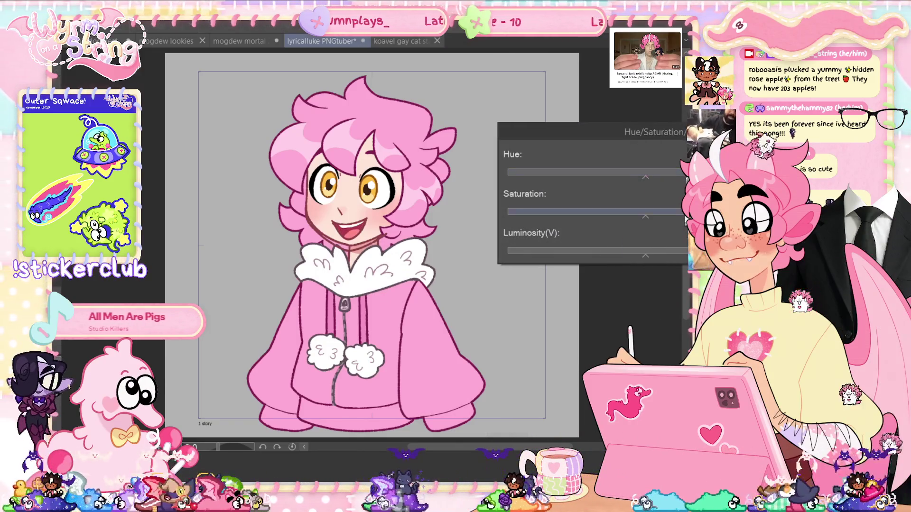
left_click(647, 255)
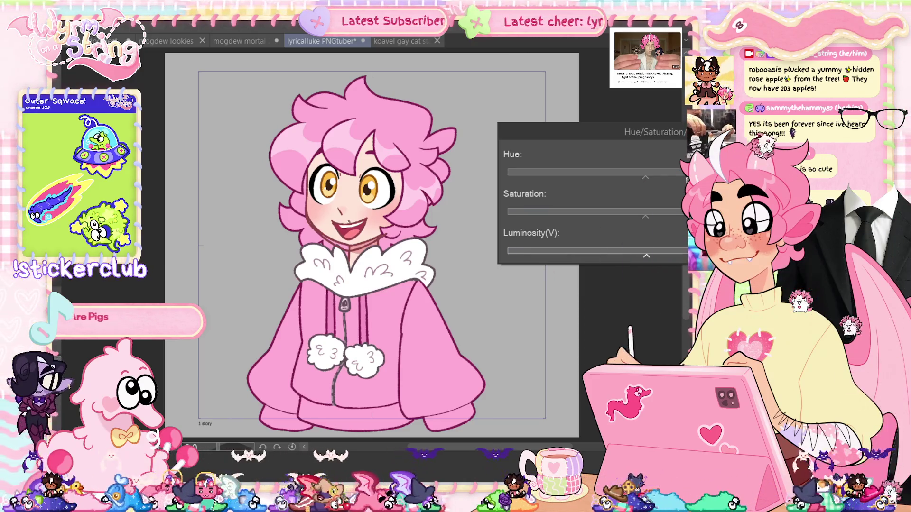
scroll(347, 223, "up", 5)
key("Return")
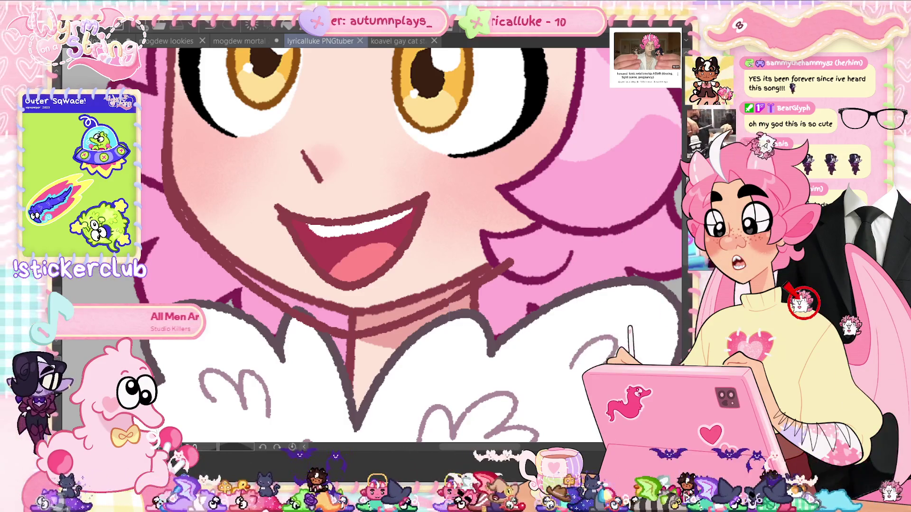
Zoom into the mouth and lasso-fill the old jaw line at its left corner with skin colour.
key("ctrl+0")
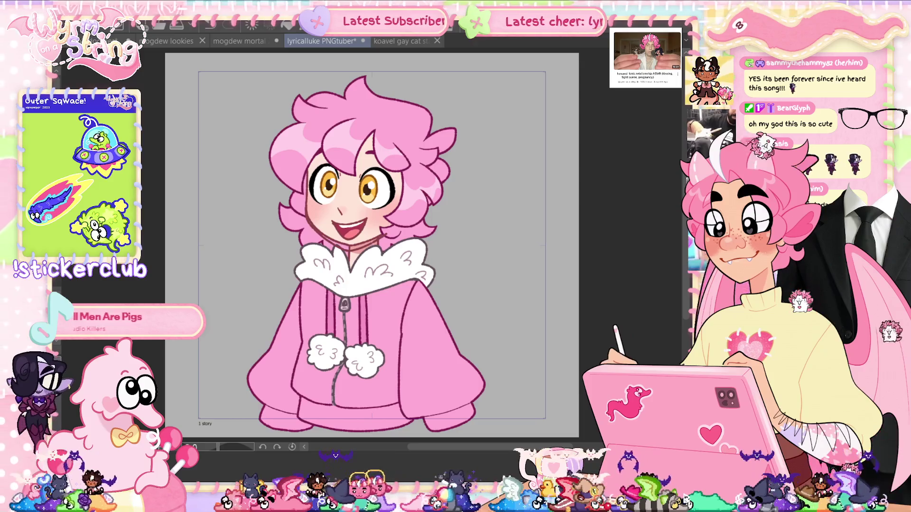
key("ctrl+plus")
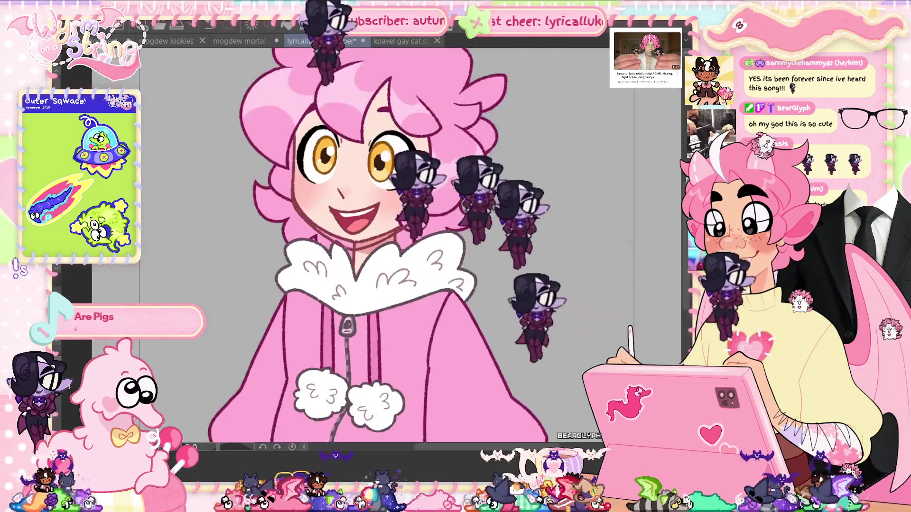
key("ctrl+plus")
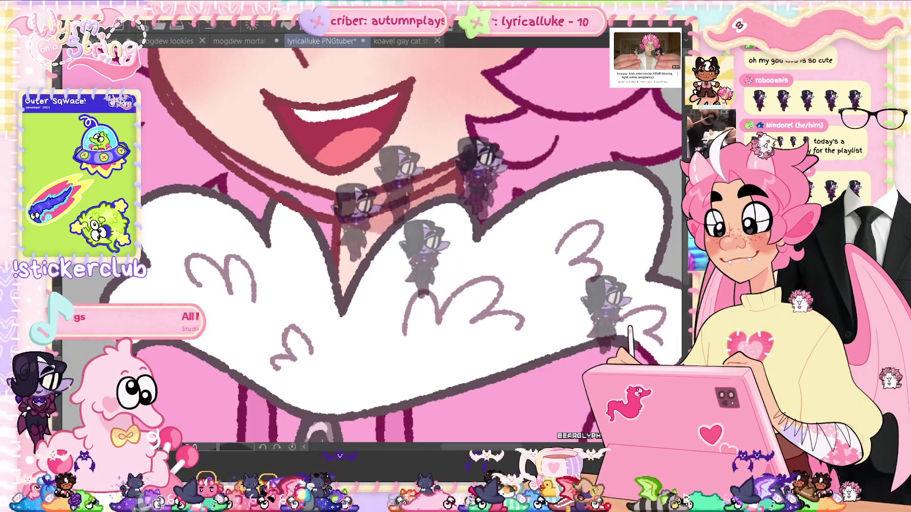
scroll(370, 237, "up", 3)
key("ctrl+plus")
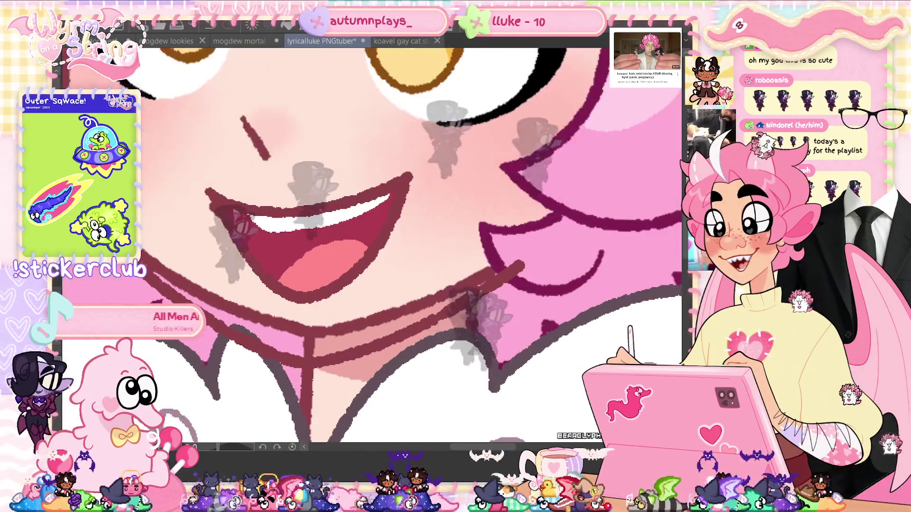
scroll(369, 237, "left", 2)
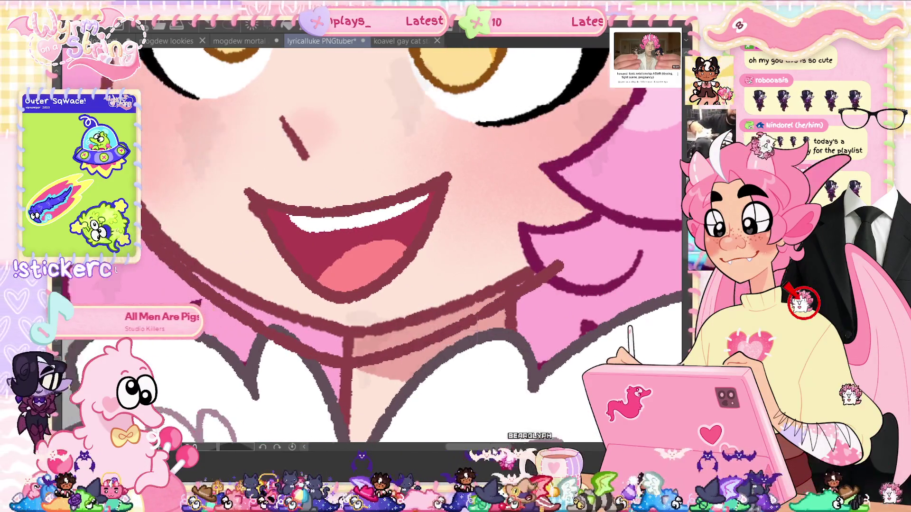
scroll(370, 237, "left", 2)
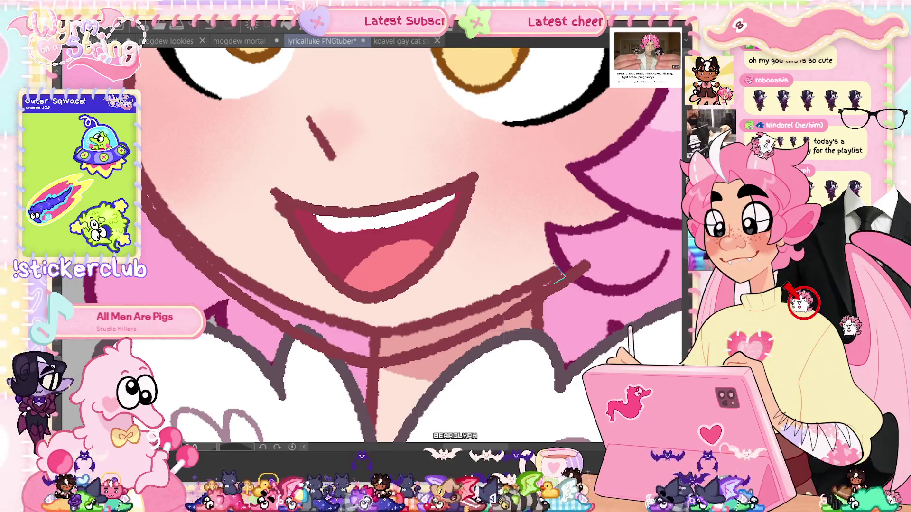
mouse_move(508, 274)
left_mouse_down()
mouse_move(365, 310)
mouse_move(265, 284)
mouse_move(184, 229)
left_mouse_up()
mouse_move(254, 304)
left_mouse_down()
mouse_move(351, 356)
mouse_move(422, 351)
mouse_move(488, 327)
left_mouse_up()
left_click_drag(564, 275, 565, 273)
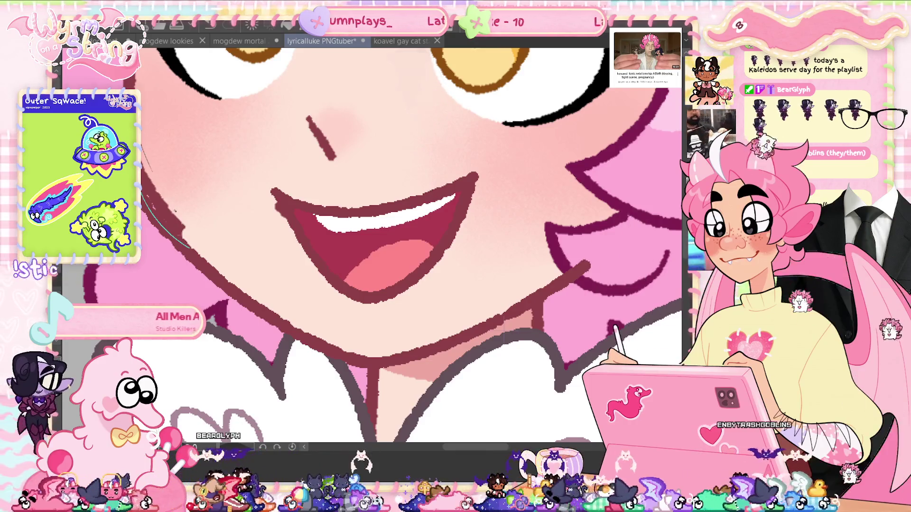
left_click(247, 253)
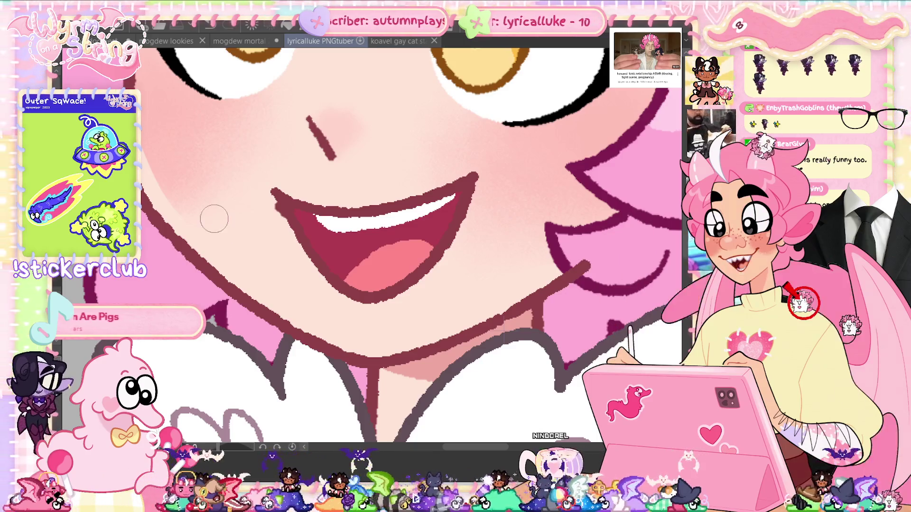
Reshape the mouth's left corner and erase the end of the tongue line.
scroll(214, 218, "up", 3)
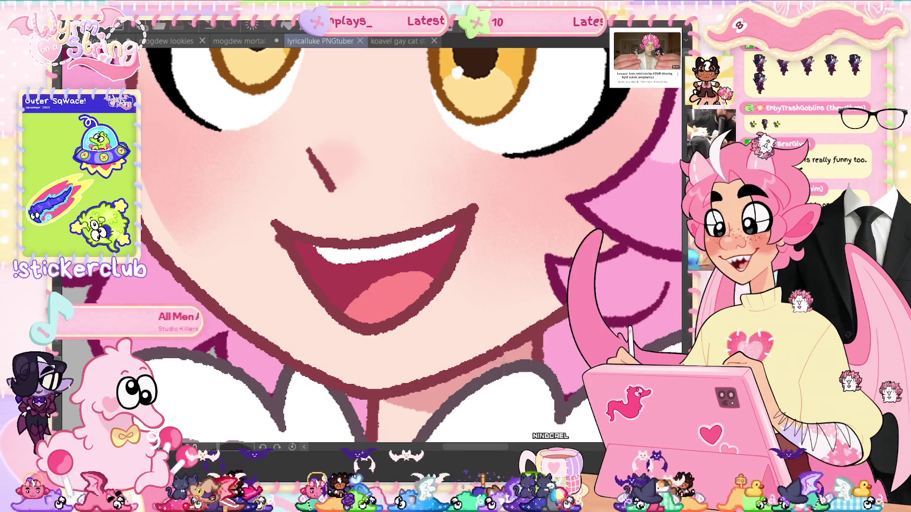
key("ctrl+z")
key("ctrl+y")
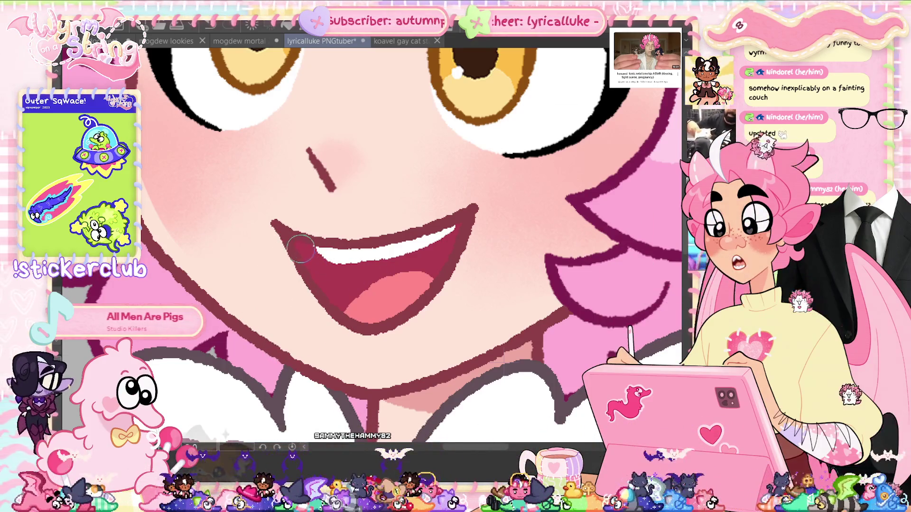
left_click_drag(318, 266, 279, 245)
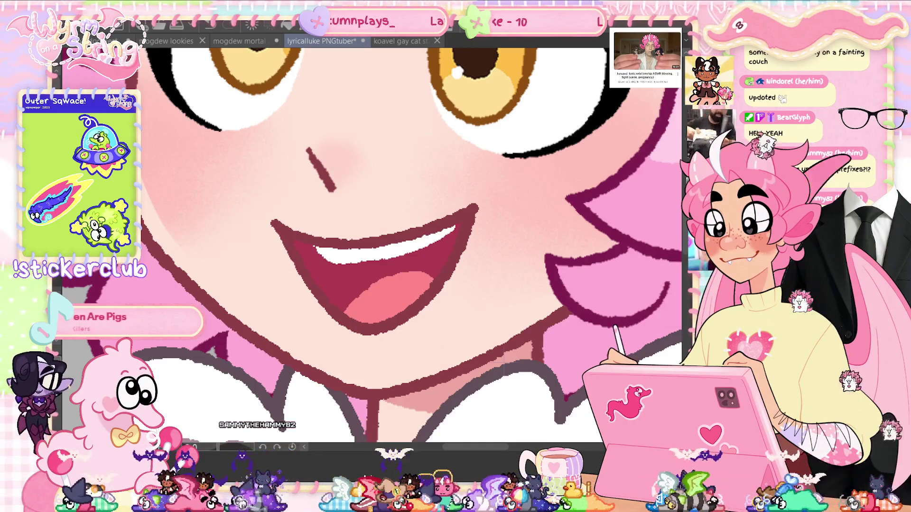
mouse_move(450, 240)
left_mouse_down()
mouse_move(354, 266)
mouse_move(306, 250)
left_mouse_up()
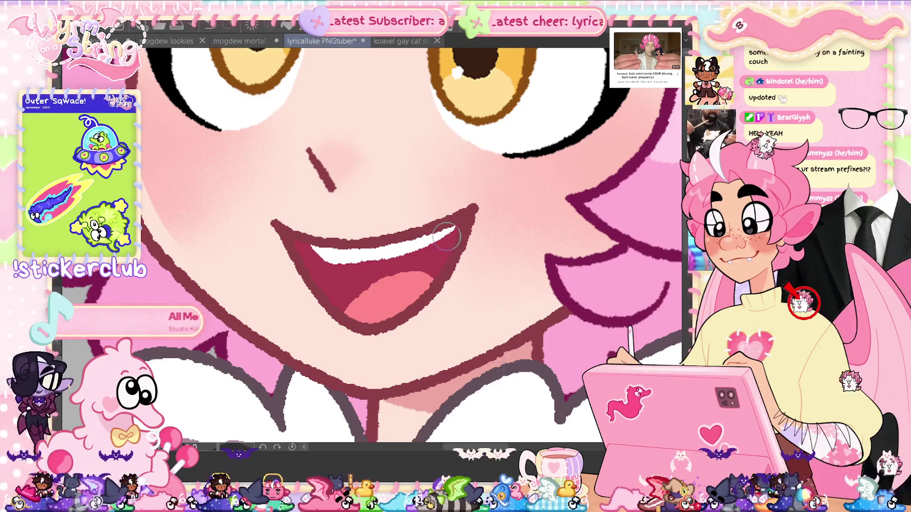
Rotate the canvas to check the mouth, set it back upright, and save.
scroll(411, 280, "down", 3)
scroll(436, 329, "up", 2)
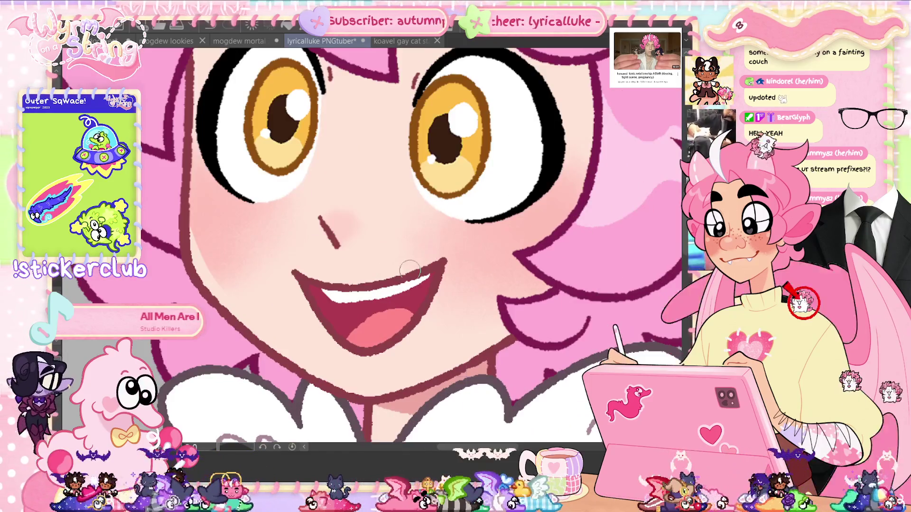
mouse_move(436, 329)
left_mouse_down()
mouse_move(332, 408)
mouse_move(213, 429)
left_mouse_up()
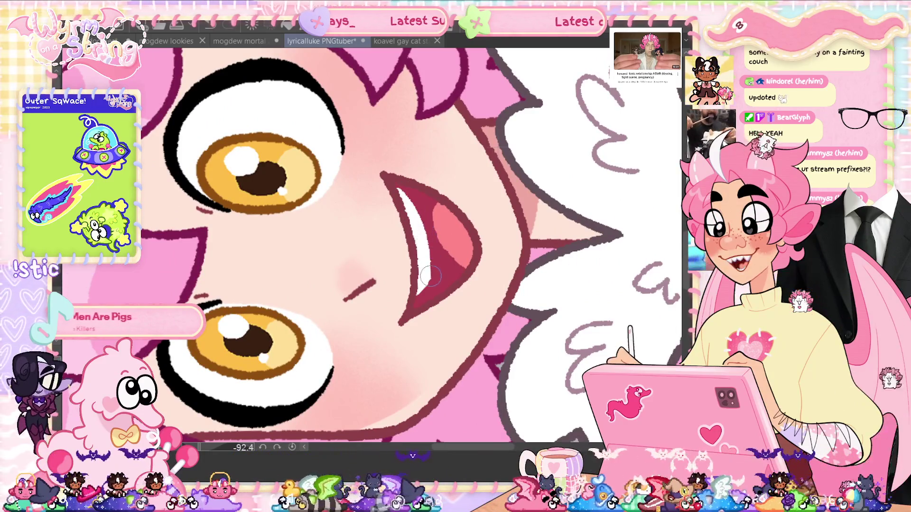
left_click(292, 448)
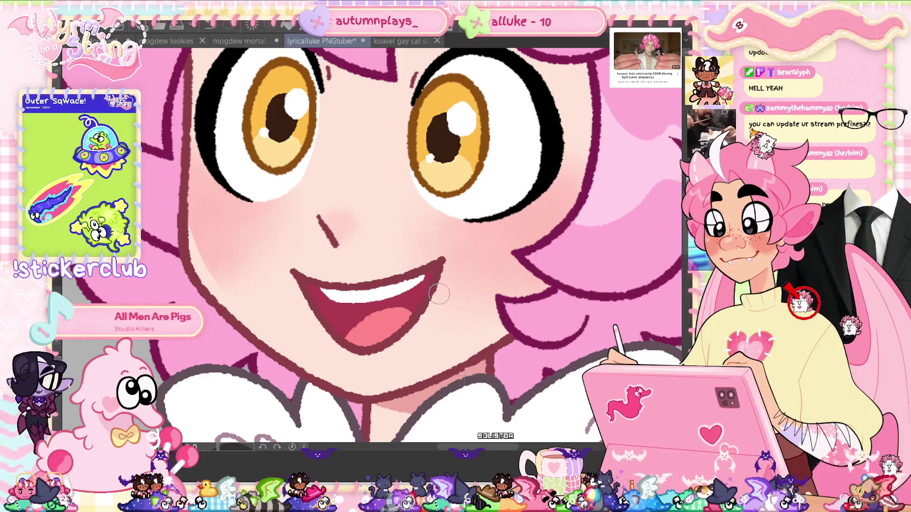
key("ctrl+s")
scroll(422, 328, "down", 4)
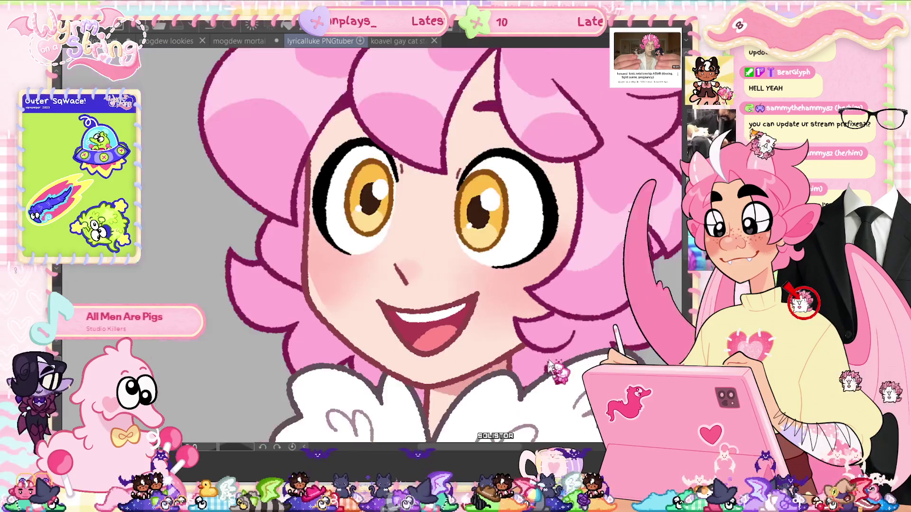
scroll(444, 360, "up", 3)
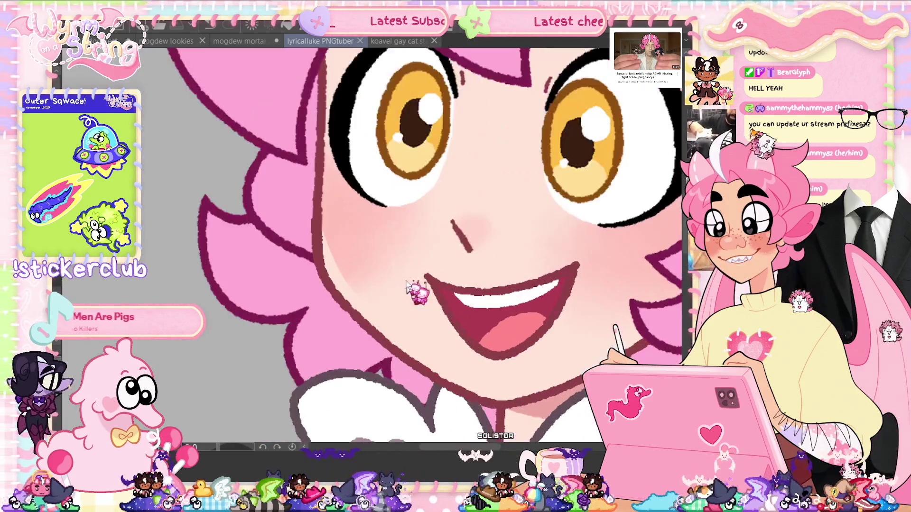
left_click(330, 219, "alt")
Paint soft, enlarged airbrush strokes over the cheek blush, then fit the character in view.
left_click_drag(327, 228, 341, 246)
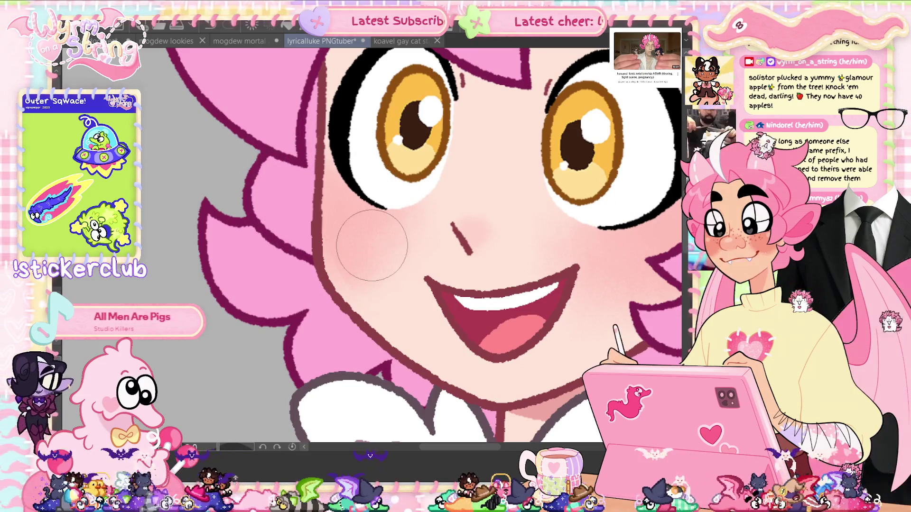
key("bracketright")
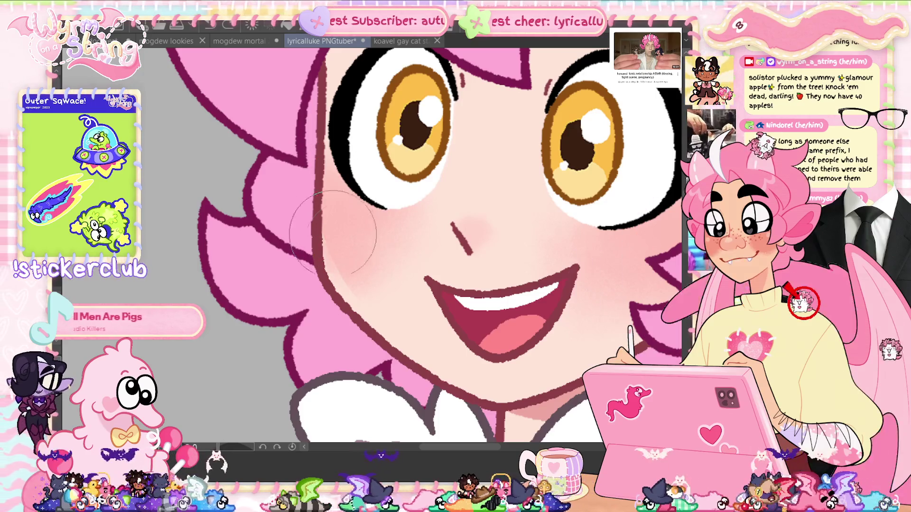
scroll(521, 275, "up", 5)
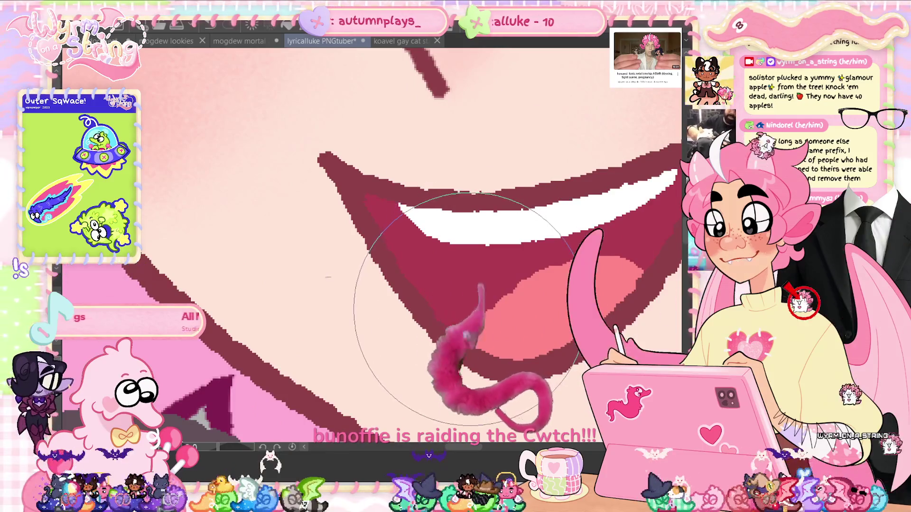
scroll(483, 298, "down", 3)
scroll(483, 302, "down", 2)
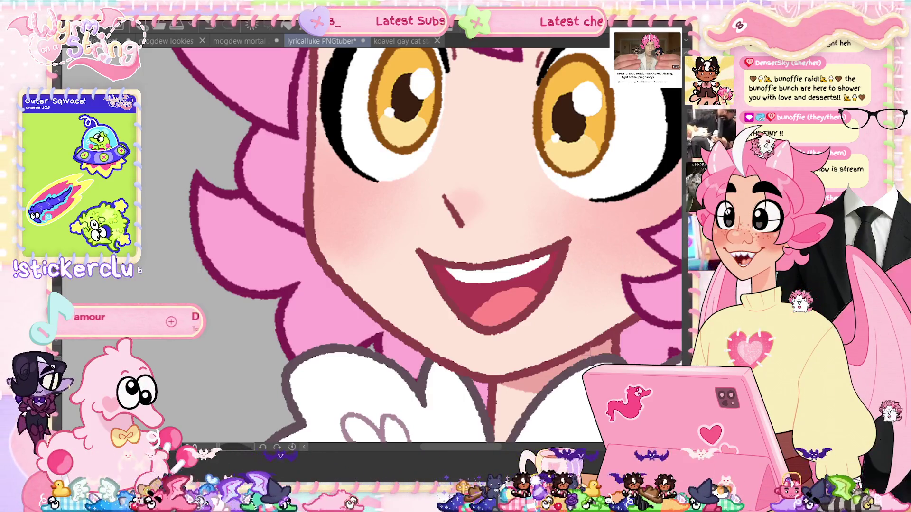
key("ctrl+0")
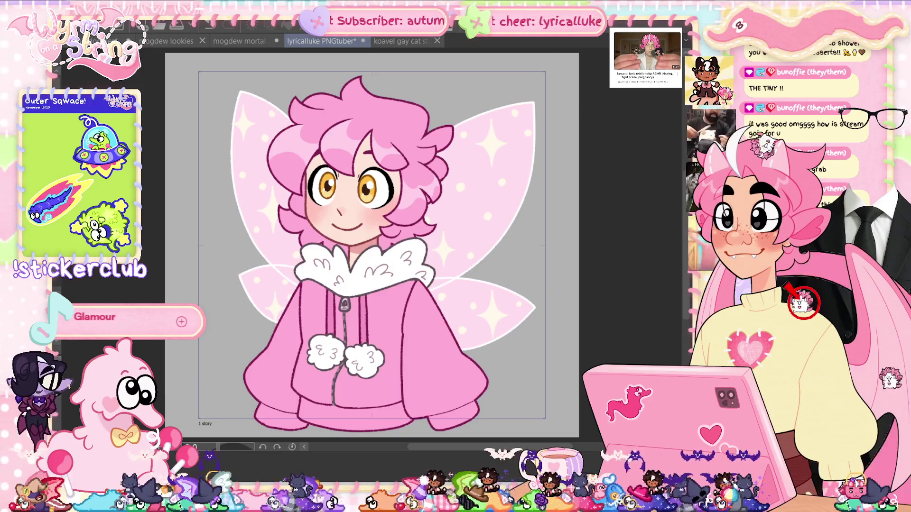
Hide the interface panels with Tab to give the canvas more room.
key("Tab")
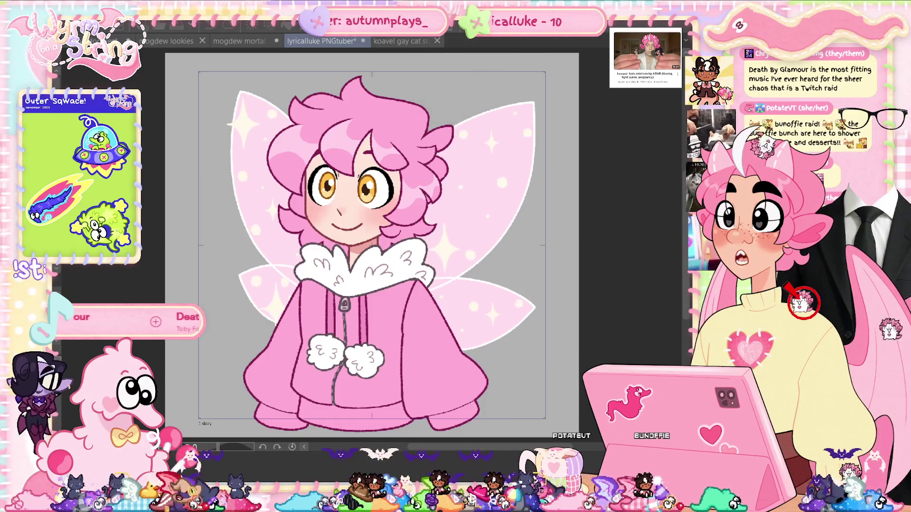
Hide the fairy wings layer so only the smiling character remains visible.
key("ctrl+z")
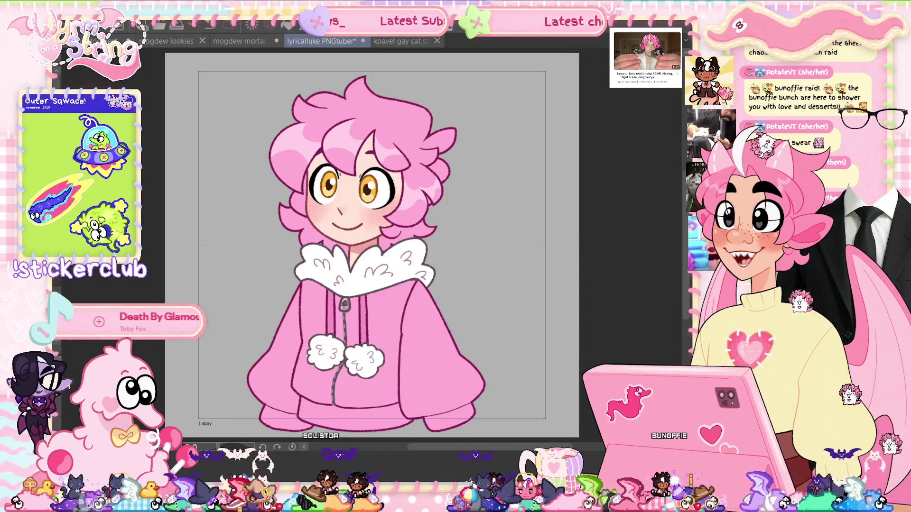
Clear the timeline to show the whole character, then switch to the 'koavel gay cat stare' sketch.
left_click(272, 430)
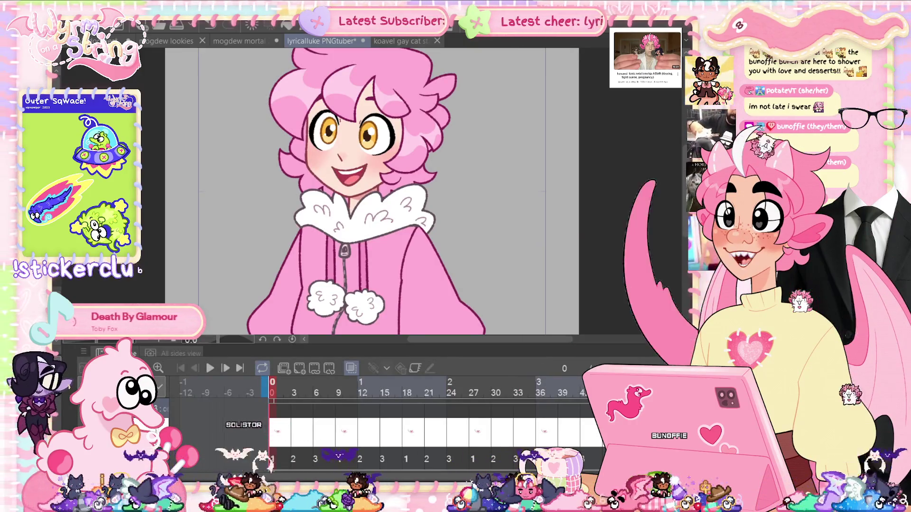
key("Tab")
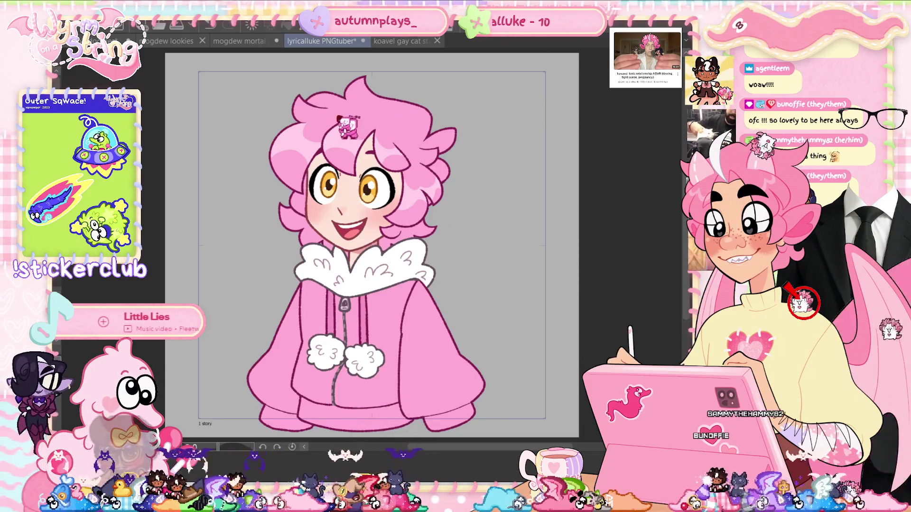
key("ctrl+Tab")
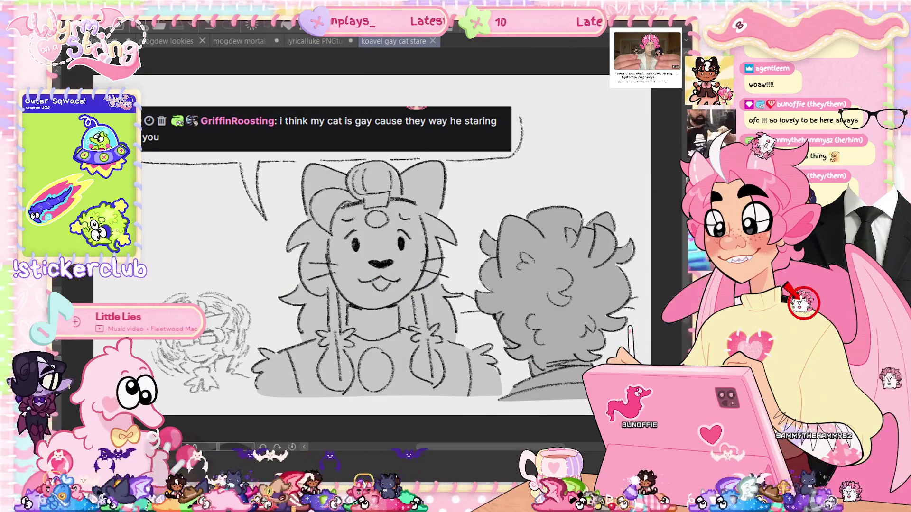
Switch to the 'mogdew lookies' sketch document.
scroll(514, 453, "left", 2)
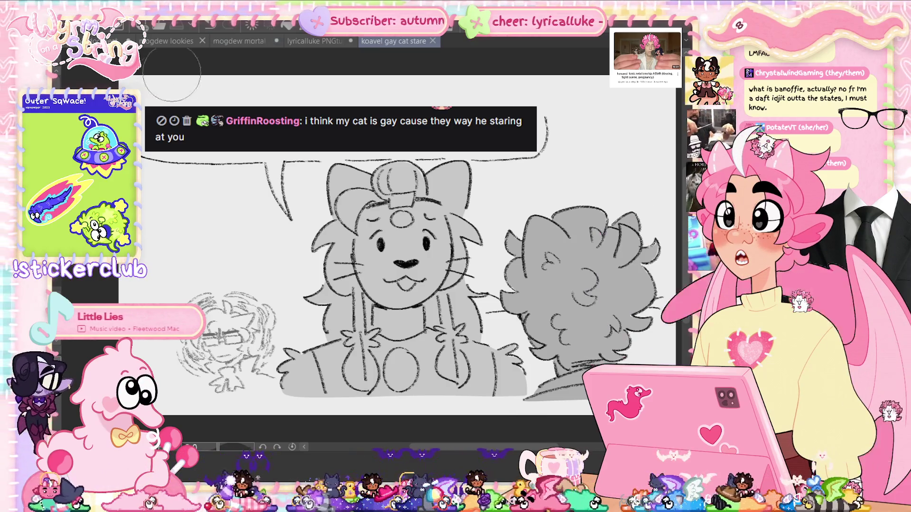
left_click(177, 43)
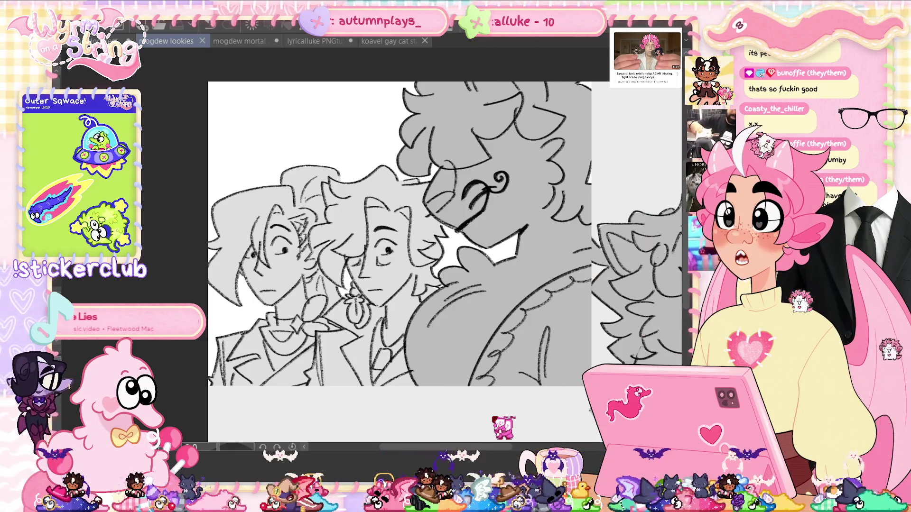
left_click(237, 46)
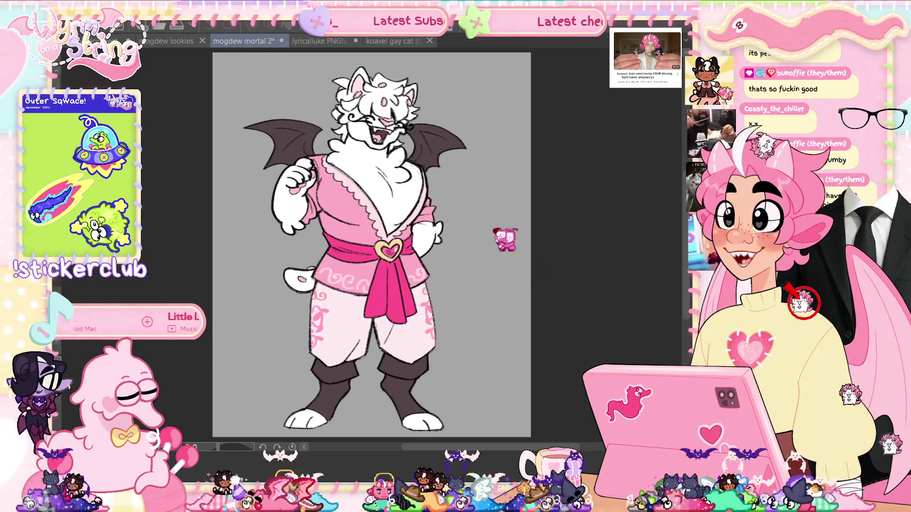
key("ctrl+shift+Tab")
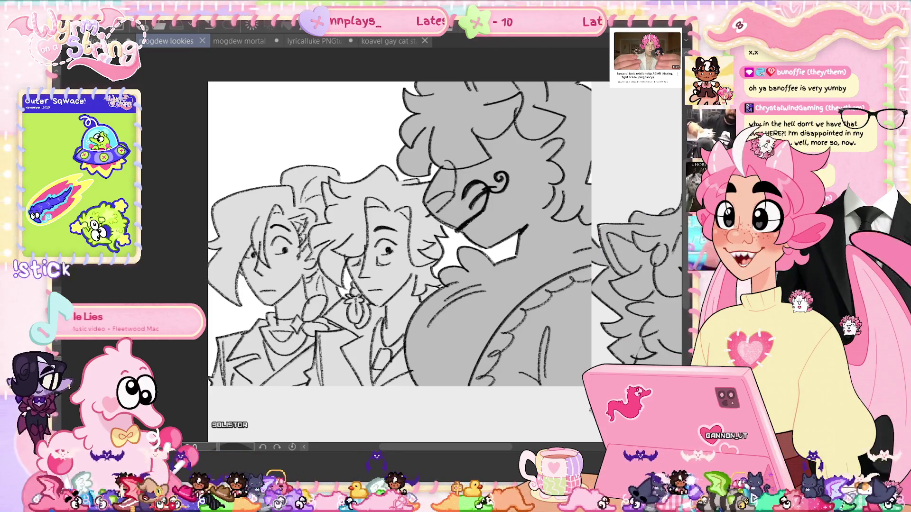
scroll(484, 453, "left", 2)
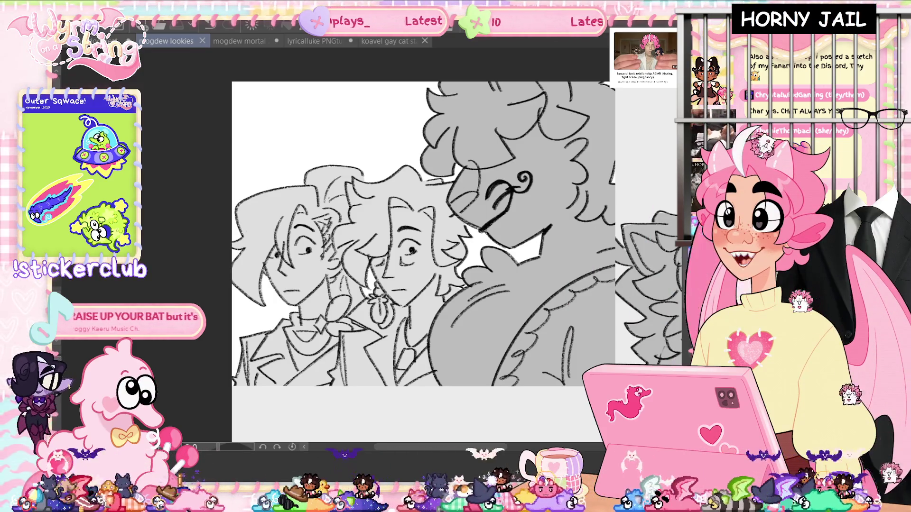
scroll(379, 242, "down", 2)
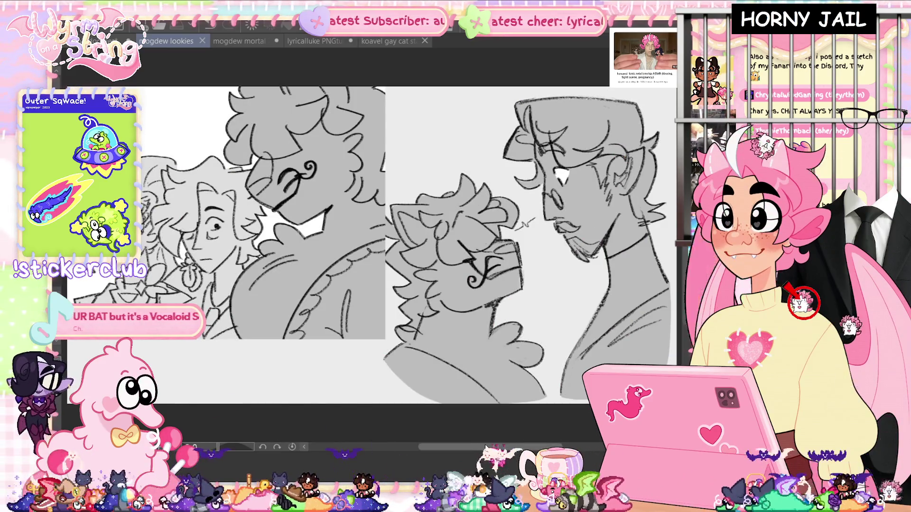
scroll(370, 244, "left", 5)
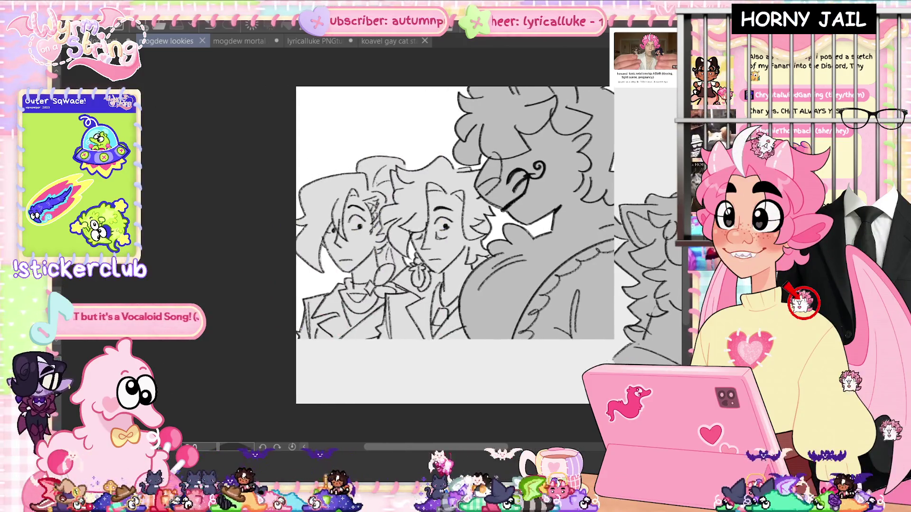
scroll(370, 245, "right", 5)
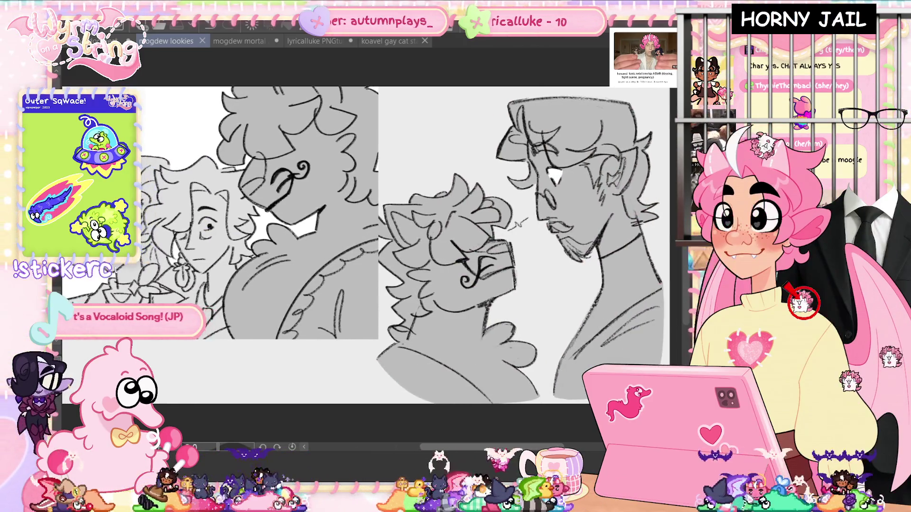
scroll(370, 244, "left", 4)
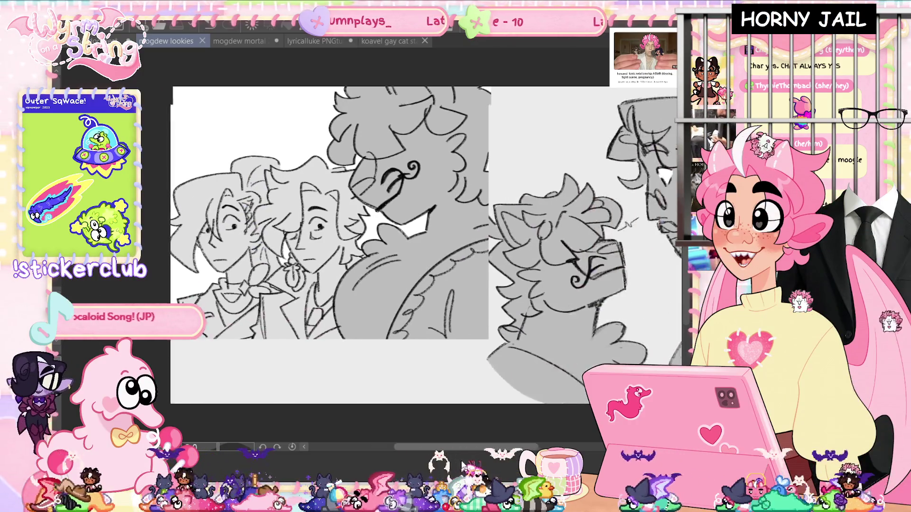
scroll(370, 244, "right", 5)
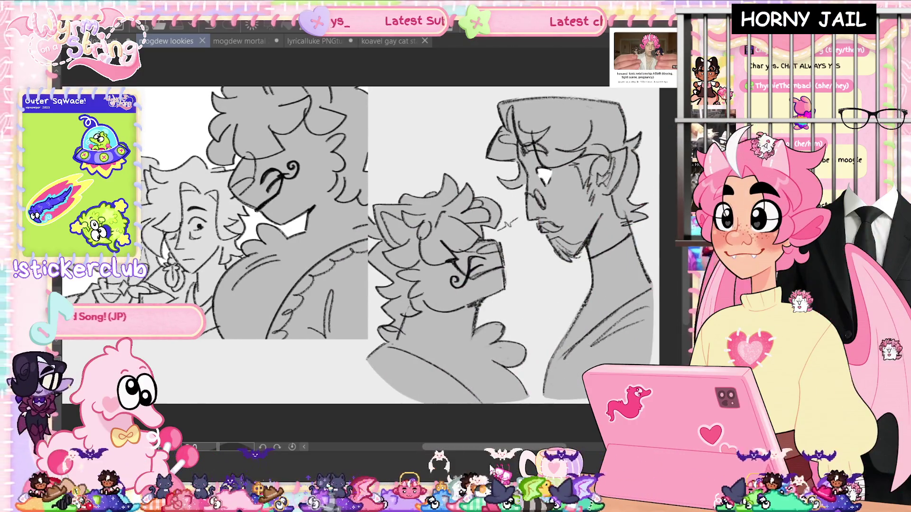
scroll(370, 244, "left", 6)
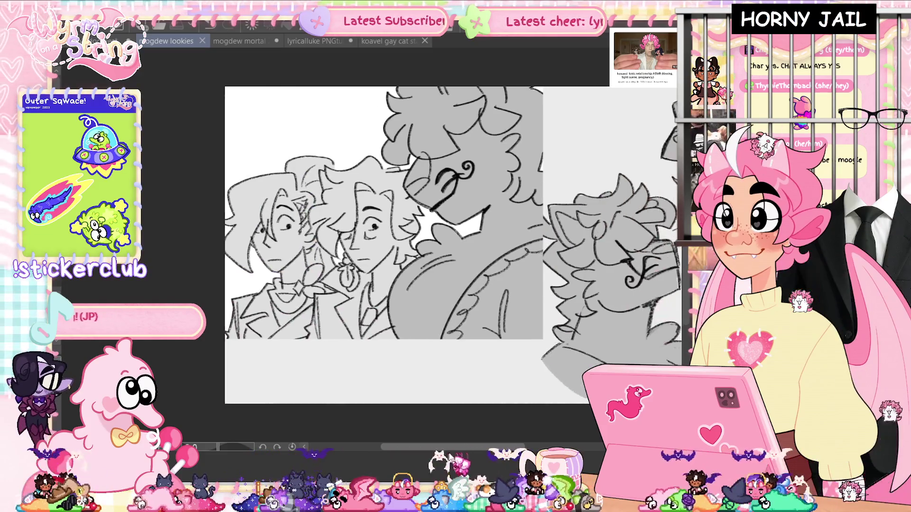
scroll(450, 456, "right", 2)
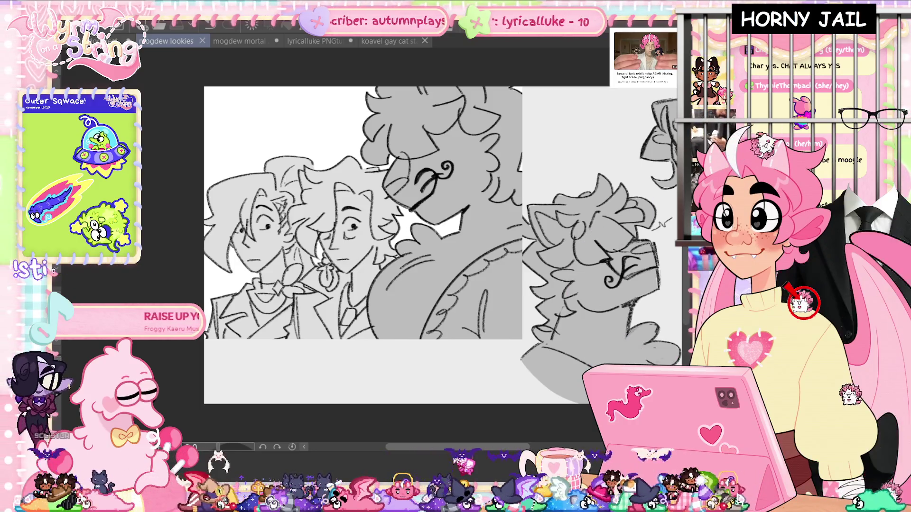
scroll(453, 457, "right", 4)
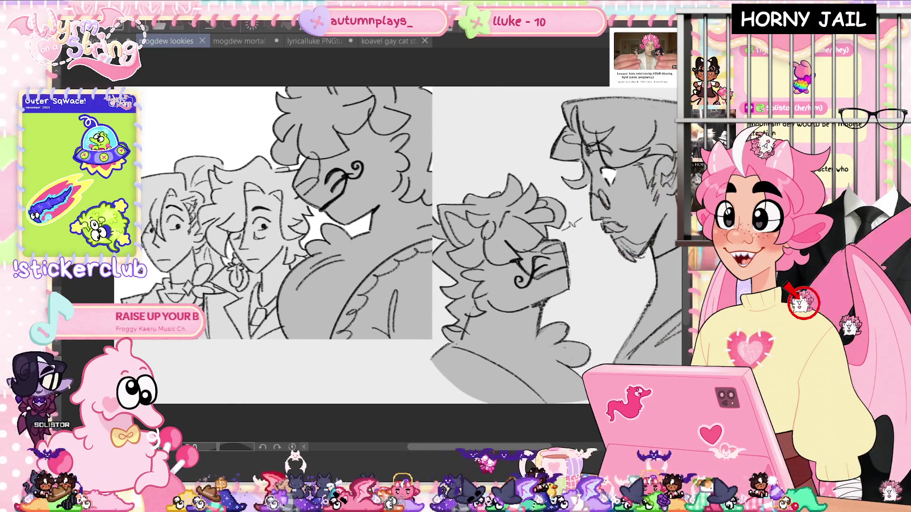
scroll(360, 244, "right", 7)
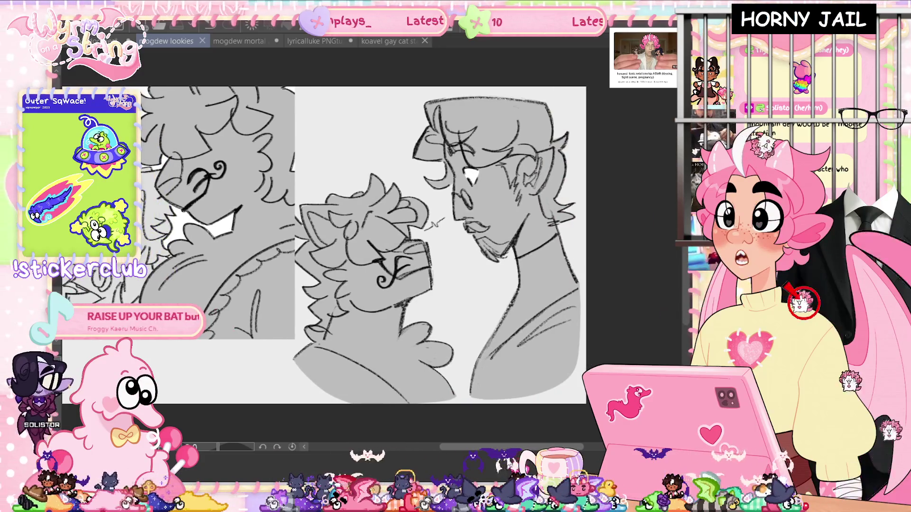
scroll(324, 244, "left", 8)
scroll(324, 244, "right", 5)
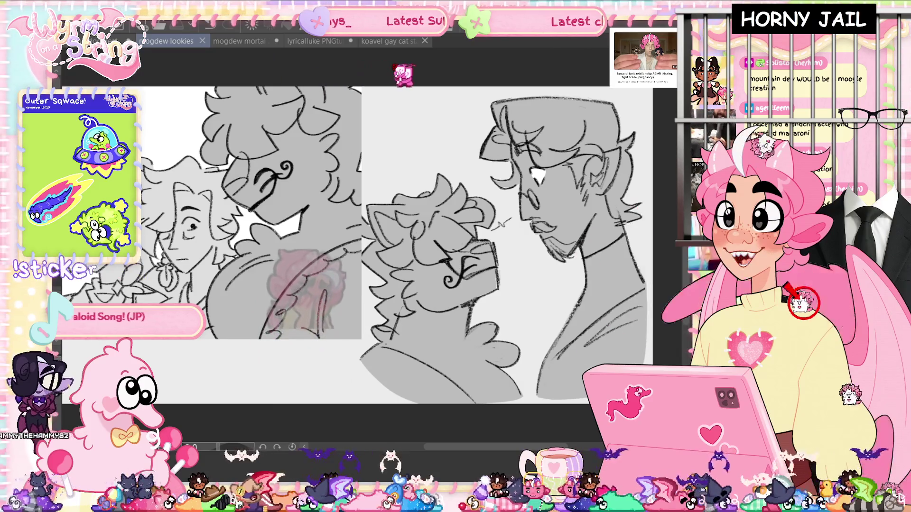
Switch back to the pink-haired PNGtuber character document.
left_click(308, 43)
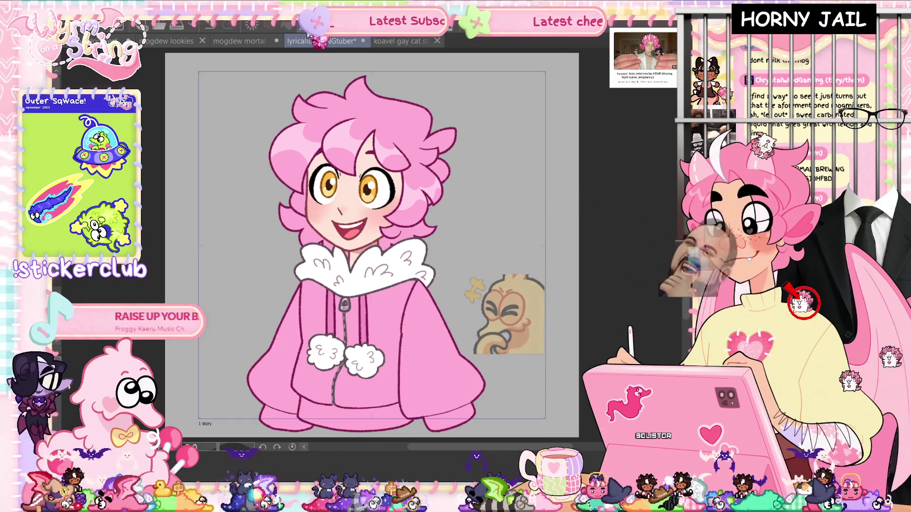
Free-transform the character's mouth to resize and reposition it.
key("ctrl+t")
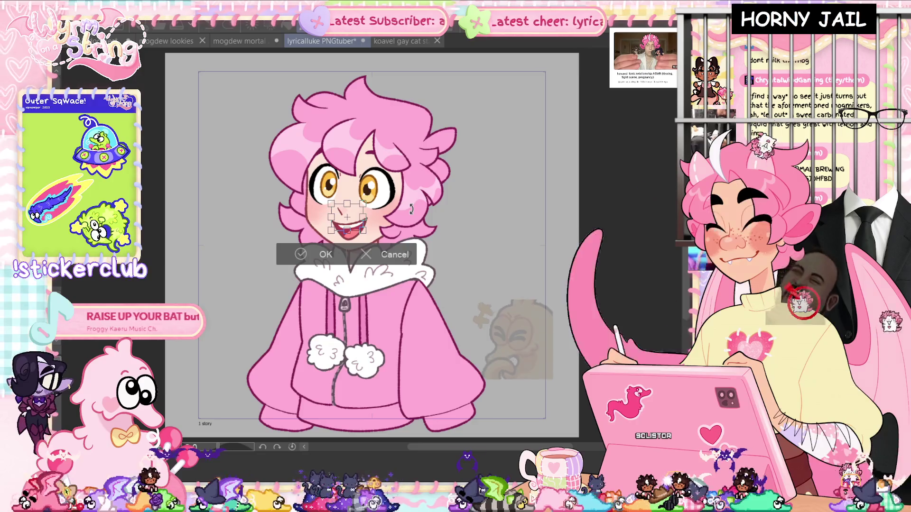
key("Return")
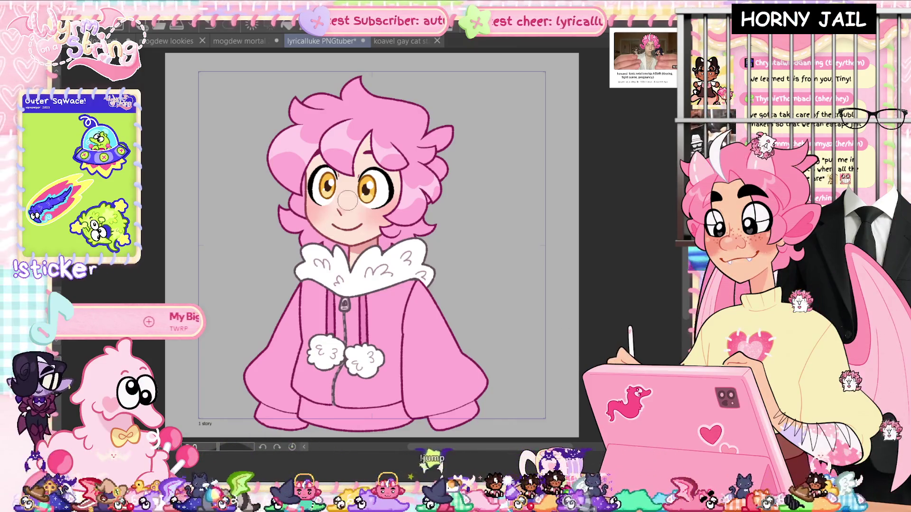
Zoom in toward the character's smiling, blushing face.
scroll(375, 190, "up", 2)
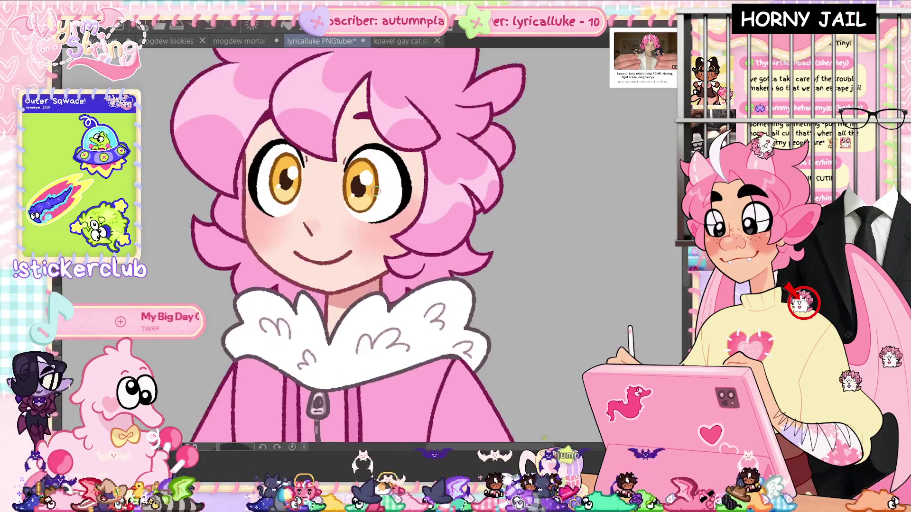
Zoom in around the character's cheeks and save the PNGtuber file.
scroll(375, 191, "up", 1)
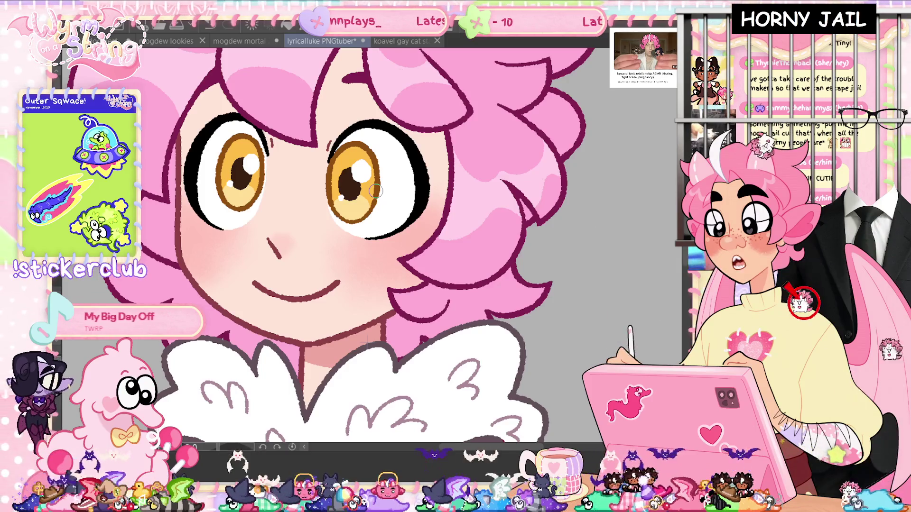
scroll(413, 238, "up", 1)
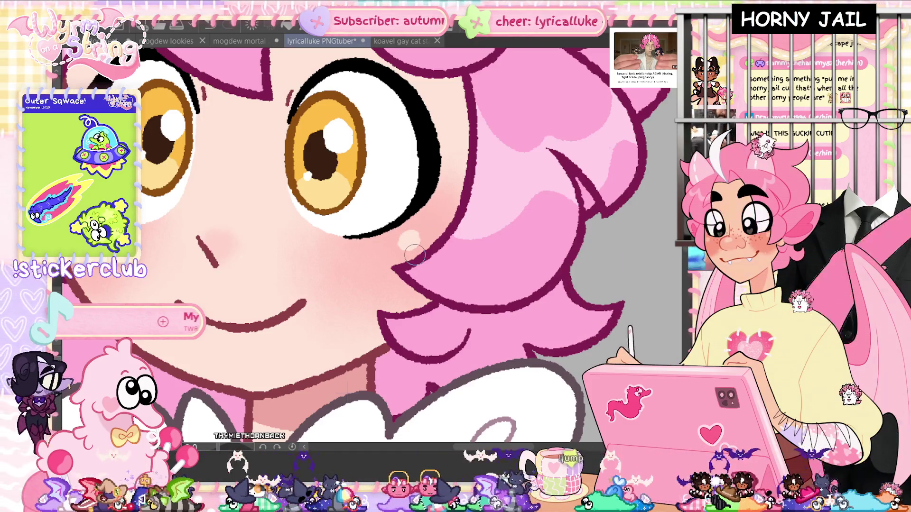
left_click_drag(393, 340, 462, 348)
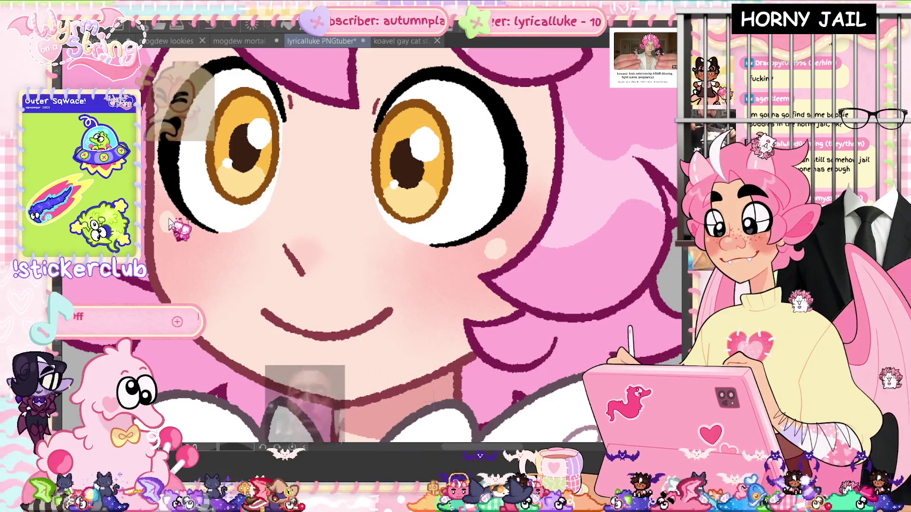
key("ctrl+s")
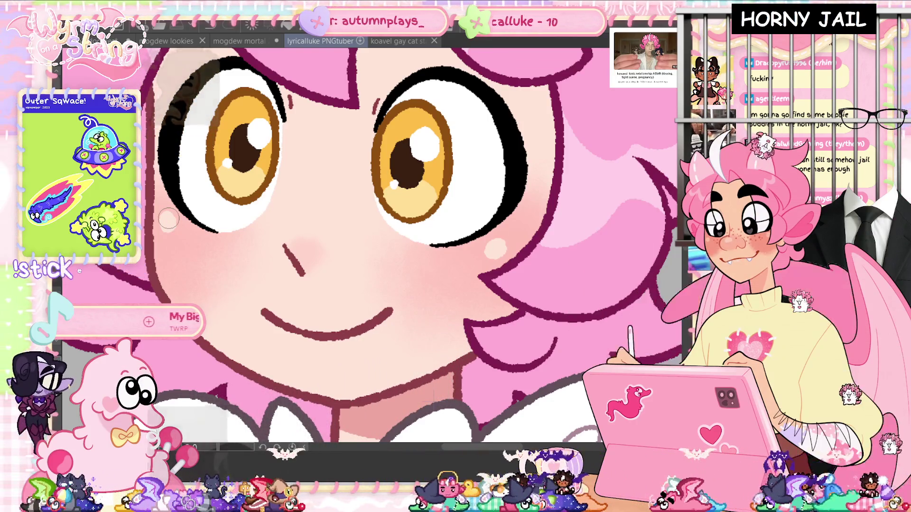
Dab a highlight on the left cheek and transform the lassoed left eye and cheek area.
left_click(169, 219)
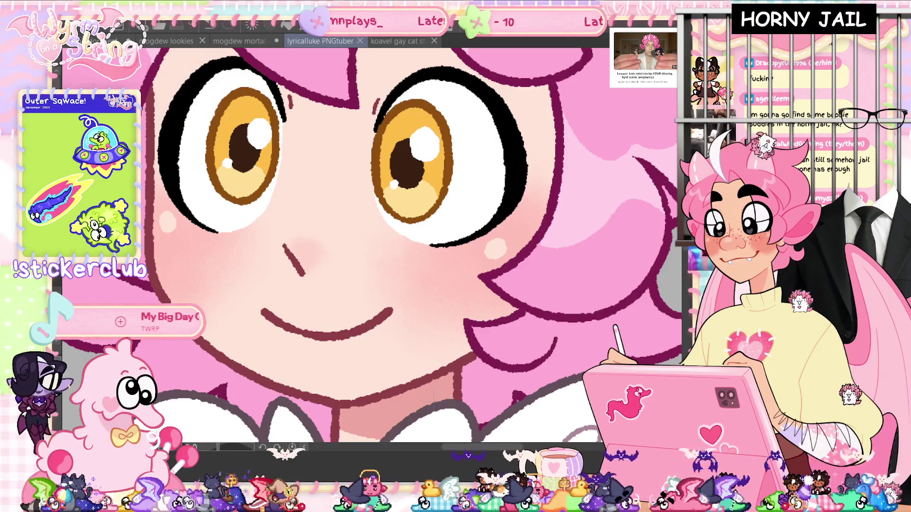
left_click_drag(194, 153, 156, 268)
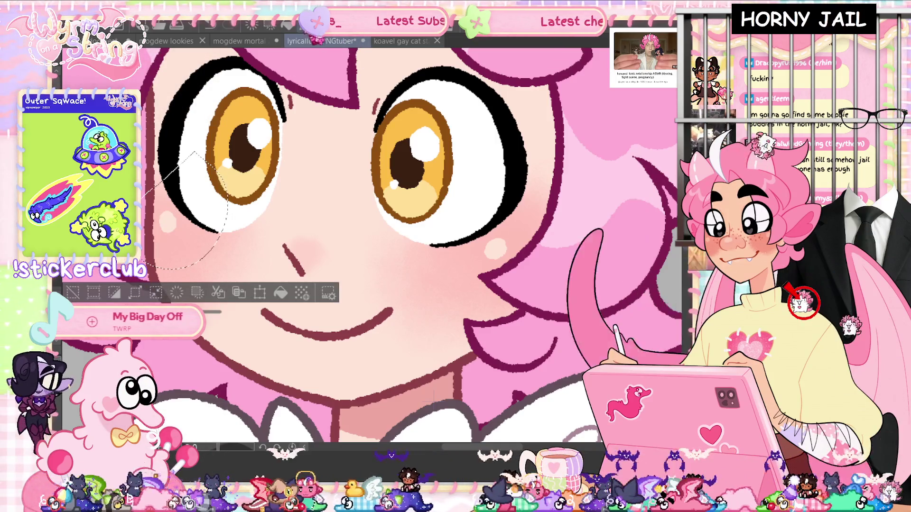
key("ctrl+t")
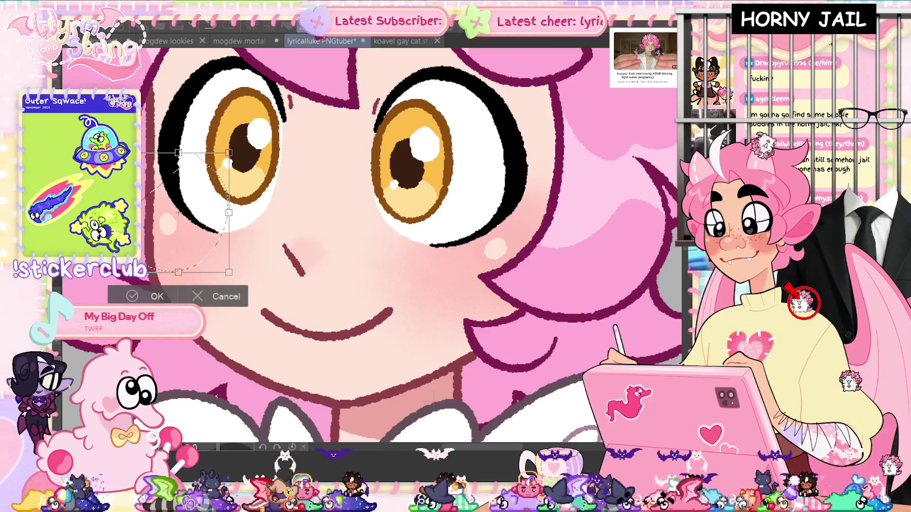
left_click(139, 297)
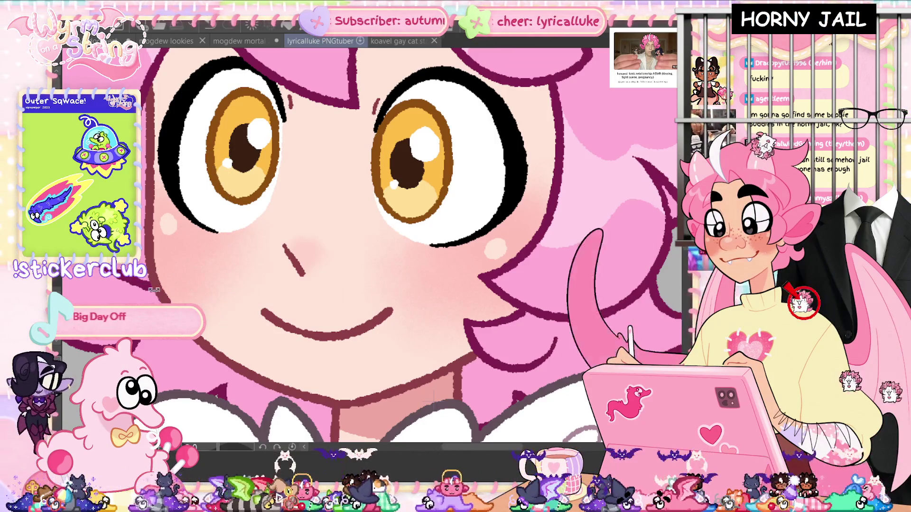
key("ctrl+s")
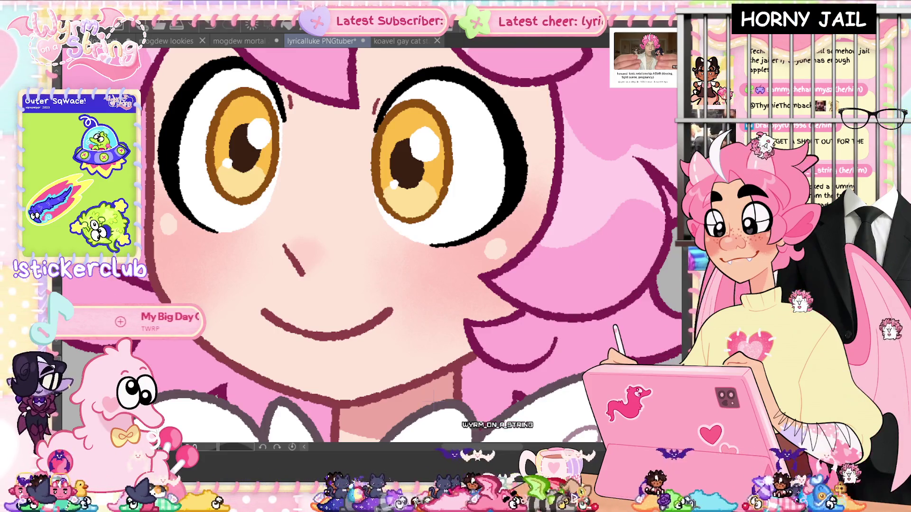
Save, then tint the nose light pink and bring up Hue/Saturation/Luminosity.
key("ctrl+s")
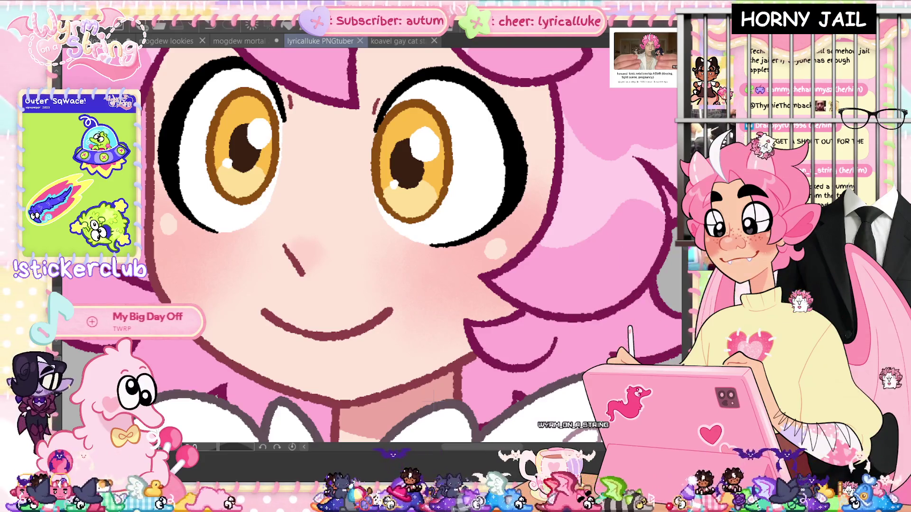
left_click(300, 241)
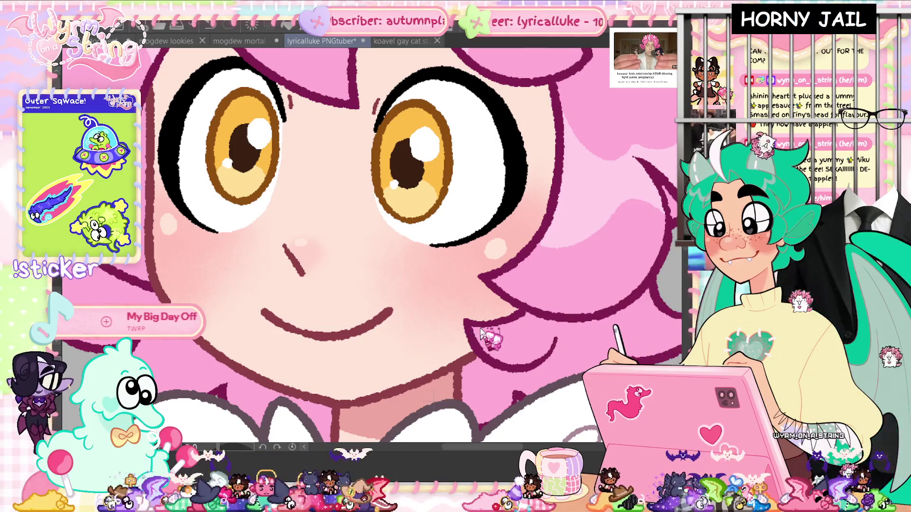
key("ctrl+u")
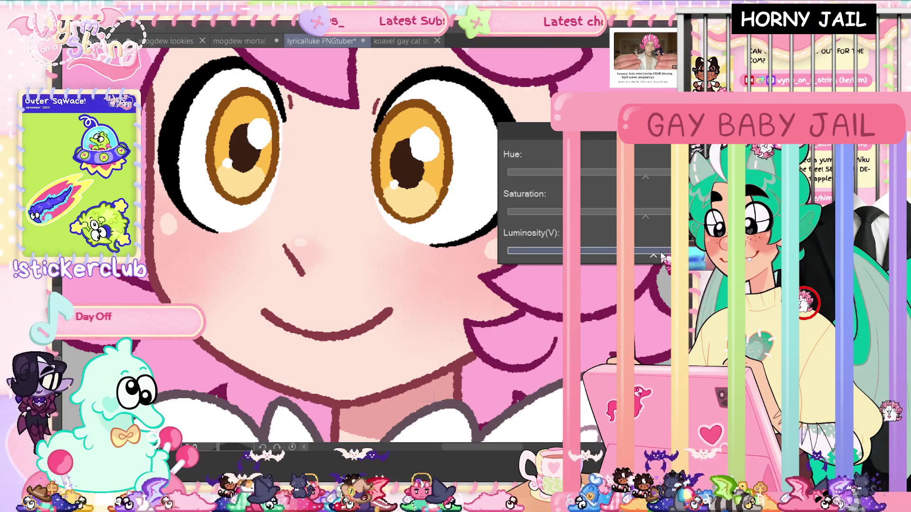
Adjust the nose tint's luminosity, check it on the whole character, and save.
key("Return")
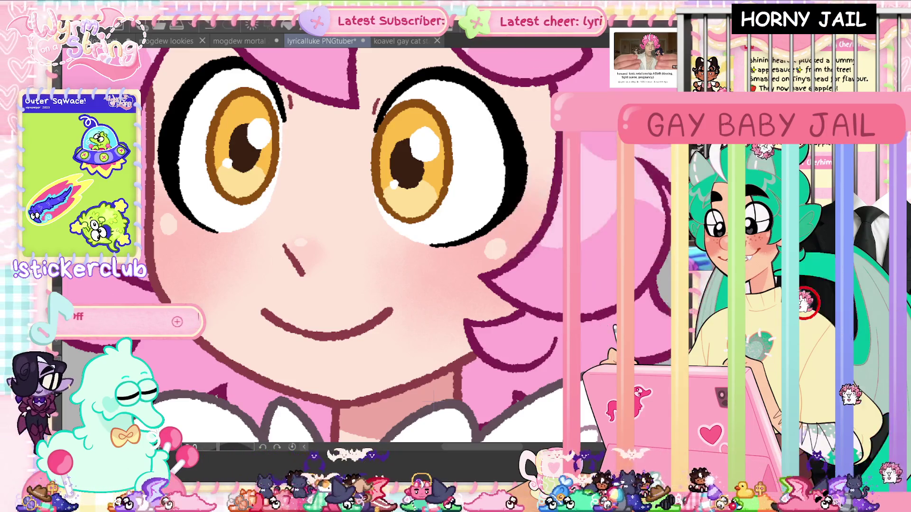
key("ctrl+0")
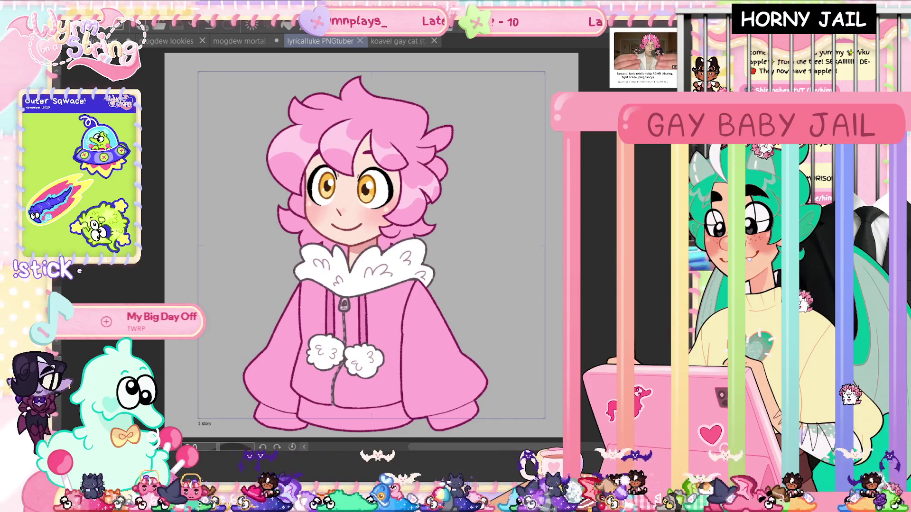
key("ctrl+u")
key("ctrl+plus")
key("ctrl+plus")
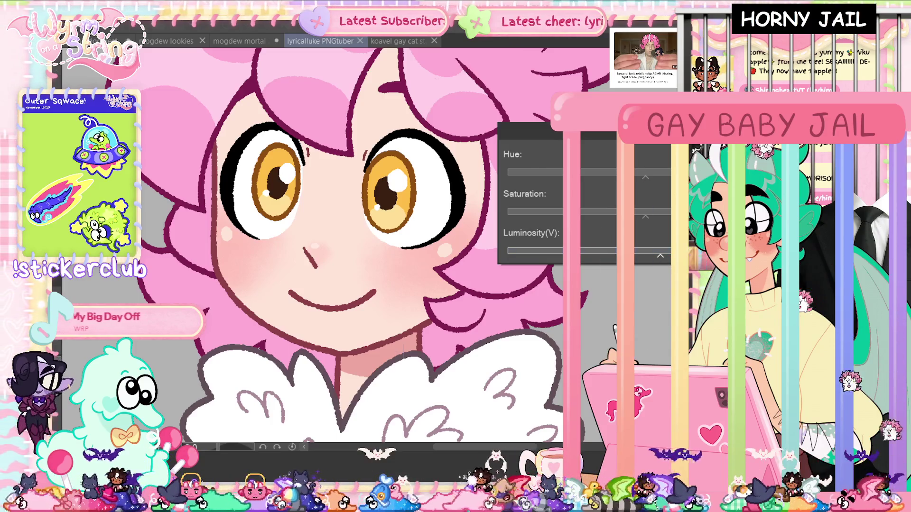
key("Return")
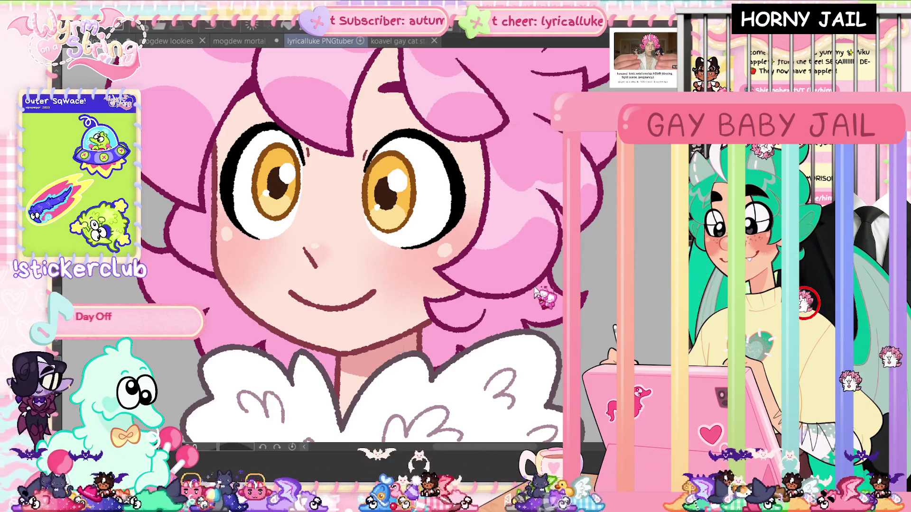
key("ctrl+s")
key("ctrl+0")
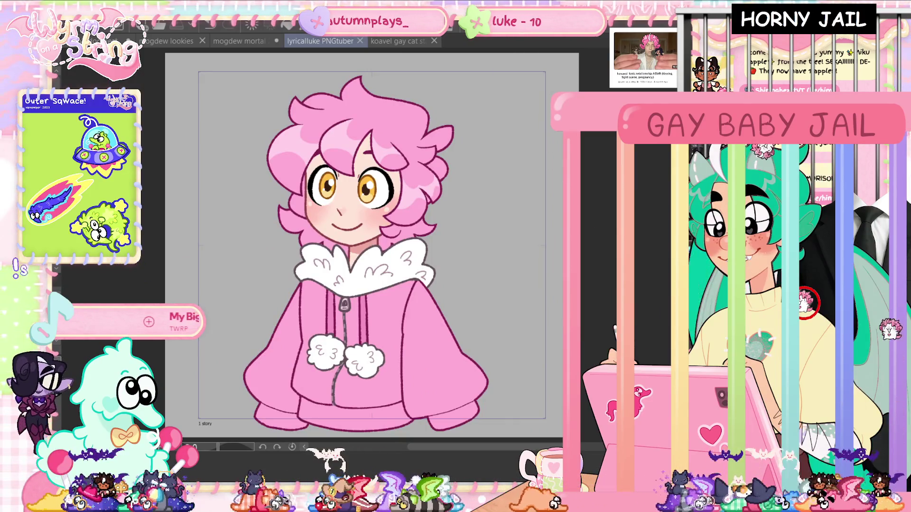
Undo the last change, zoom in, and start transforming the nose stroke.
key("ctrl+z")
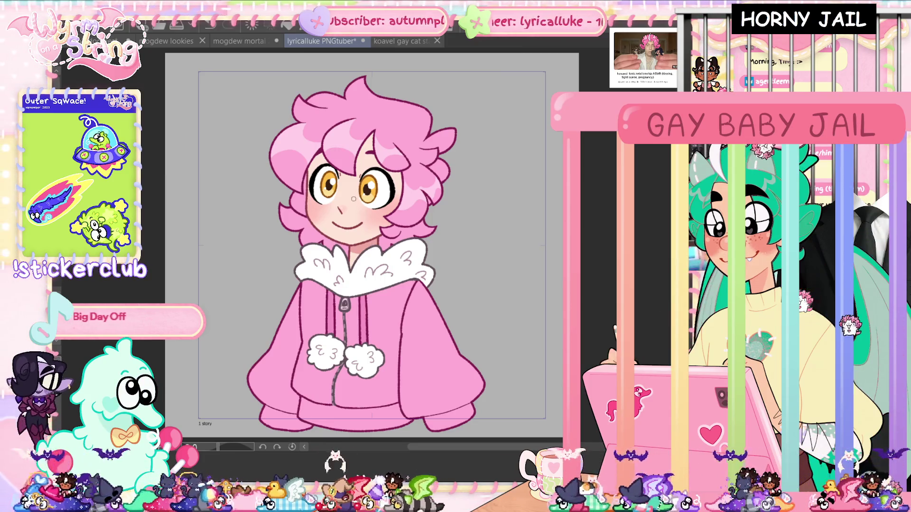
scroll(353, 199, "up", 5)
key("ctrl+t")
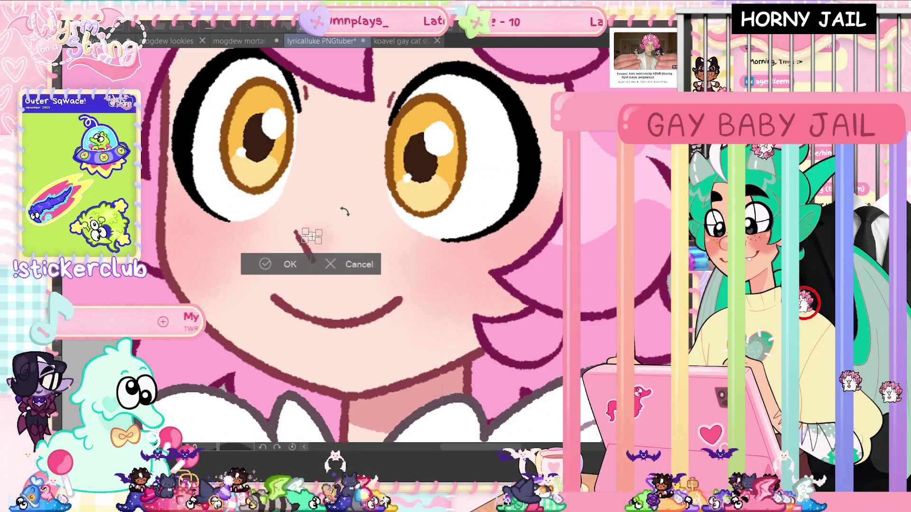
Nudge the nose stroke slightly up and left, commit it, save, and fit the whole character.
left_click(290, 264)
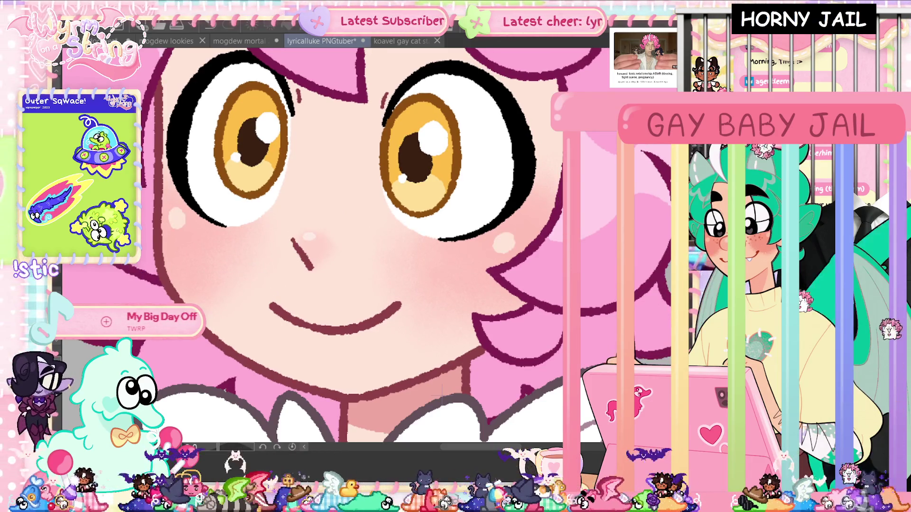
key("ctrl+t")
left_click_drag(311, 231, 313, 231)
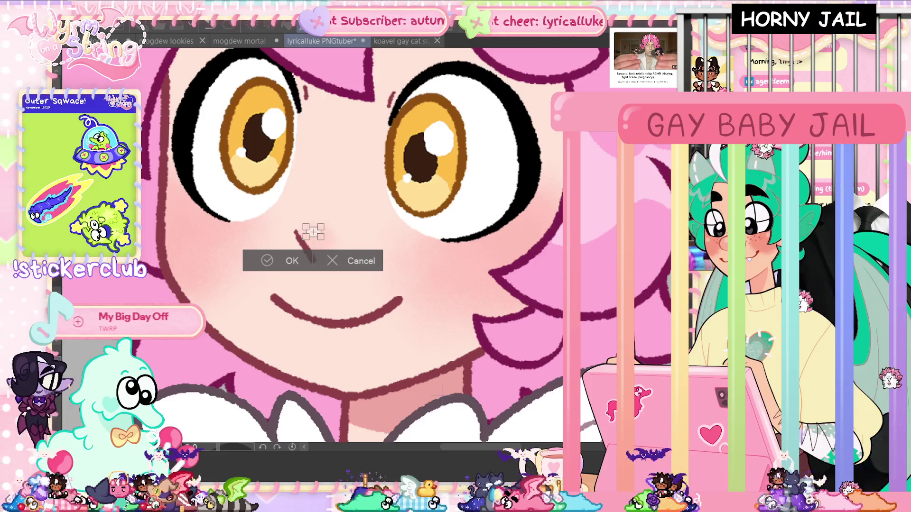
key("Return")
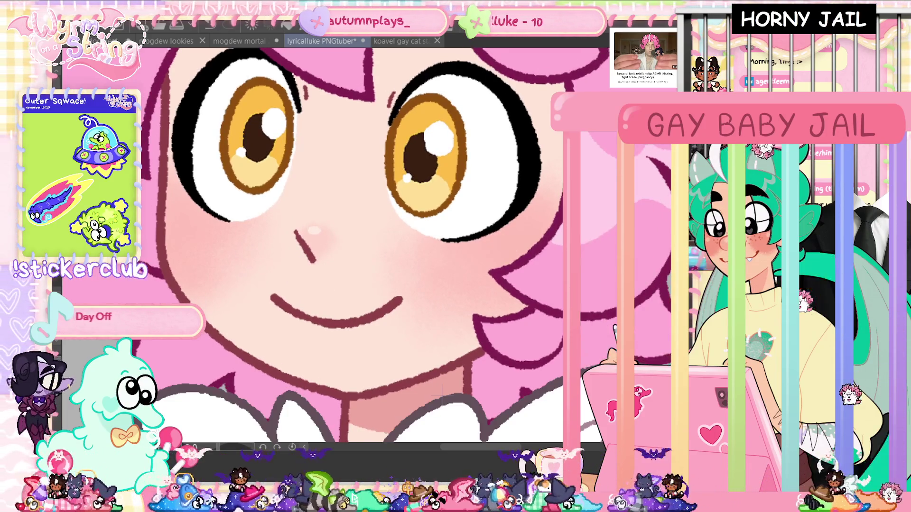
key("ctrl+z")
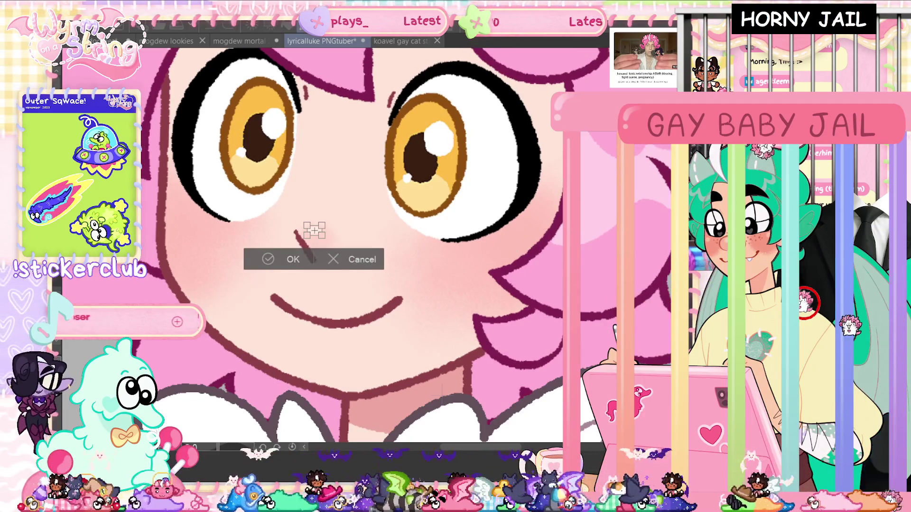
left_click_drag(314, 230, 313, 228)
left_click(269, 261)
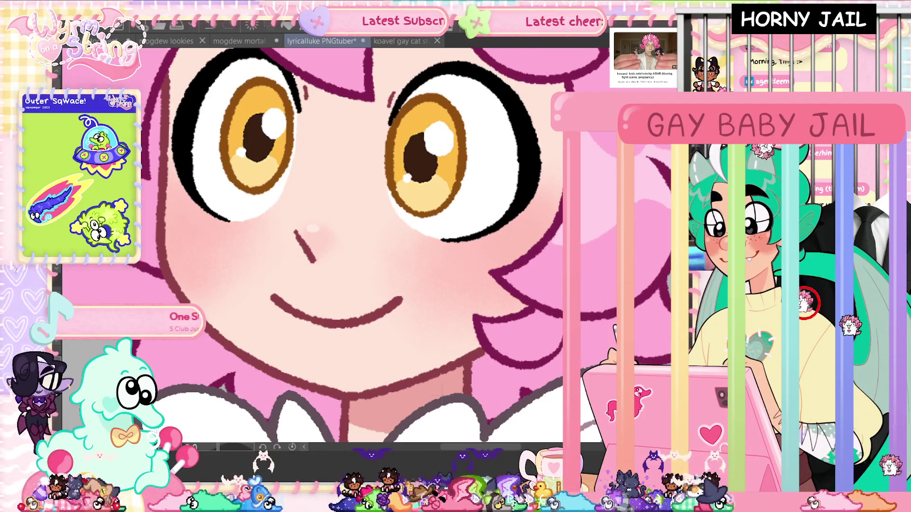
key("ctrl+z")
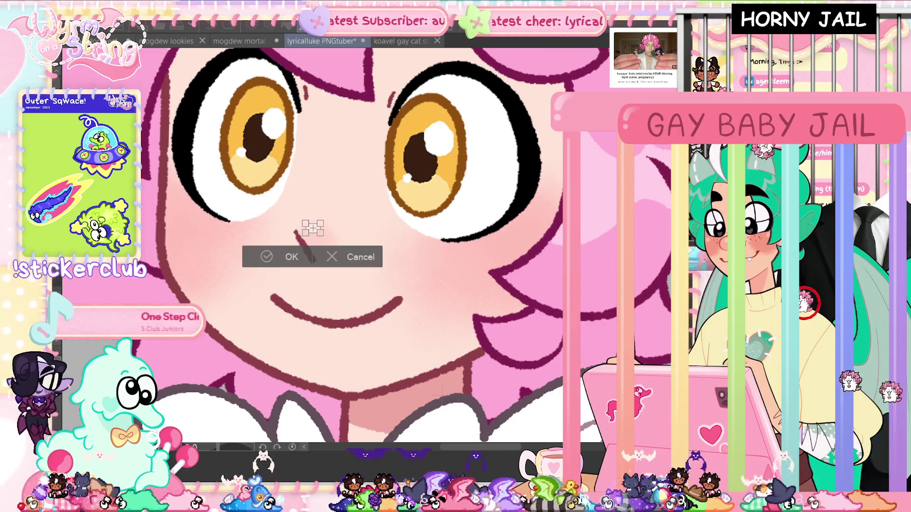
left_click(299, 261)
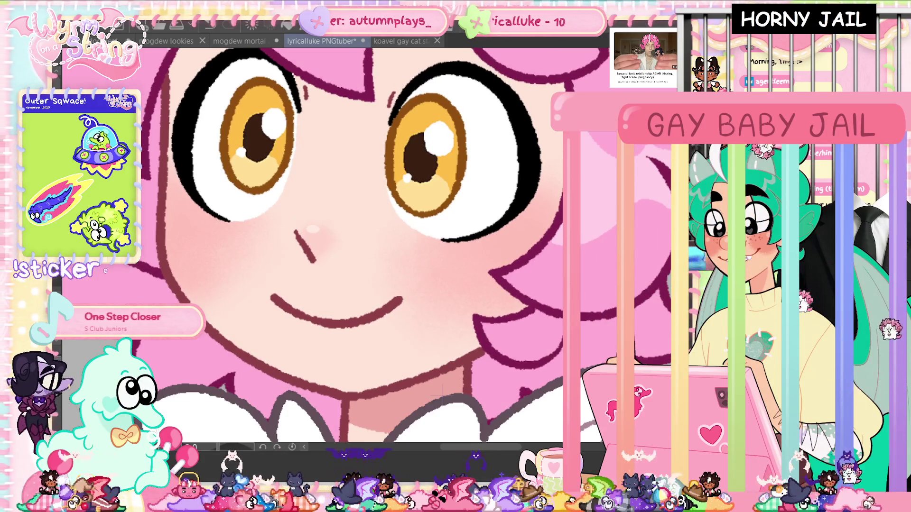
key("ctrl+s")
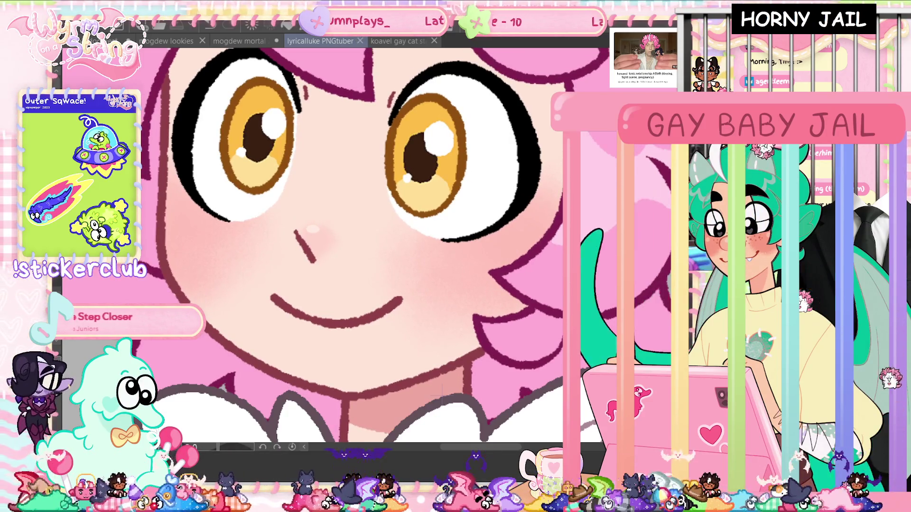
key("ctrl+0")
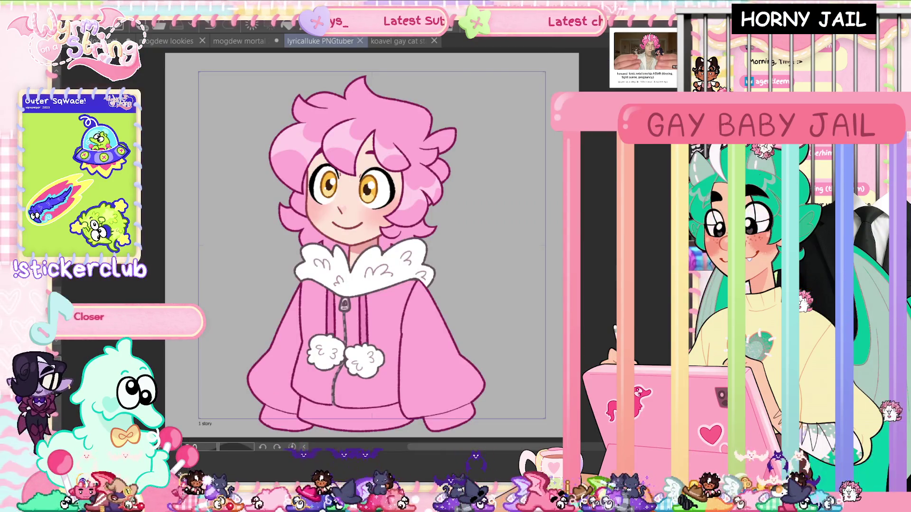
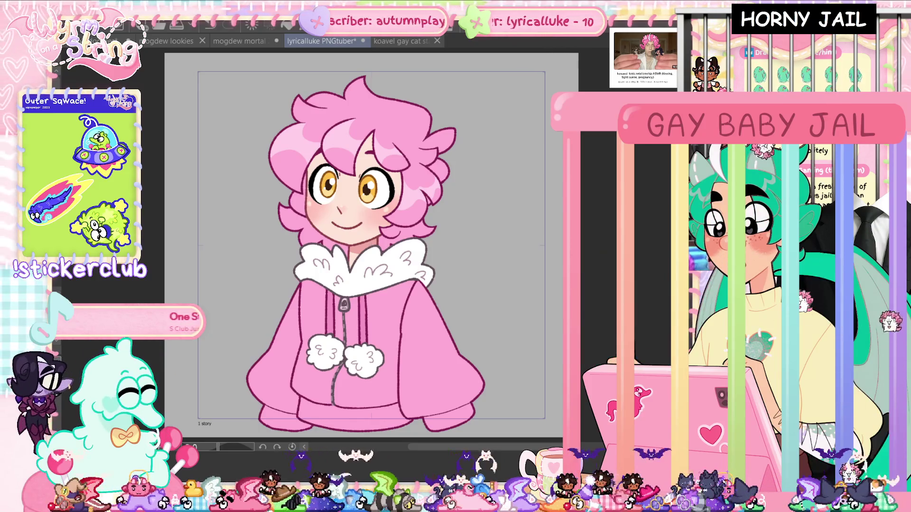
Nudge the cheek blush slightly up and right, fit the page to the window, and save.
scroll(380, 176, "up", 3)
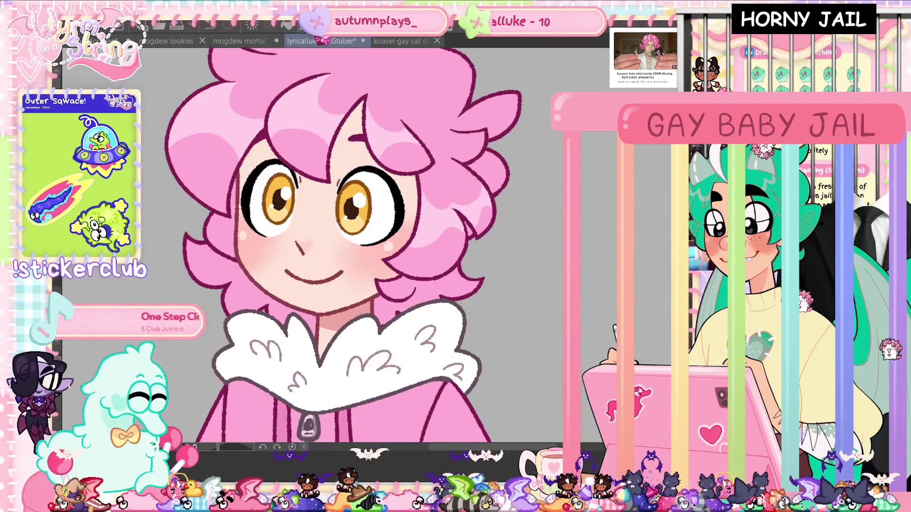
key("ctrl+t")
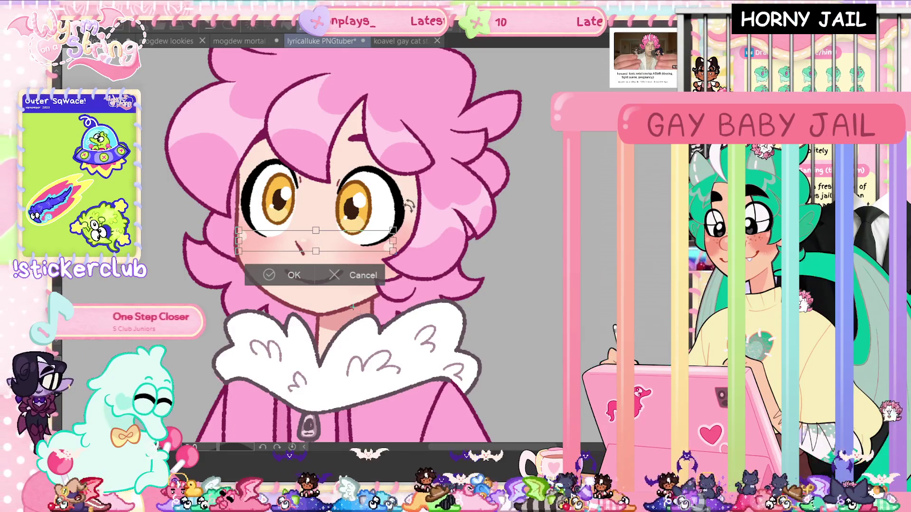
left_click_drag(352, 308, 354, 307)
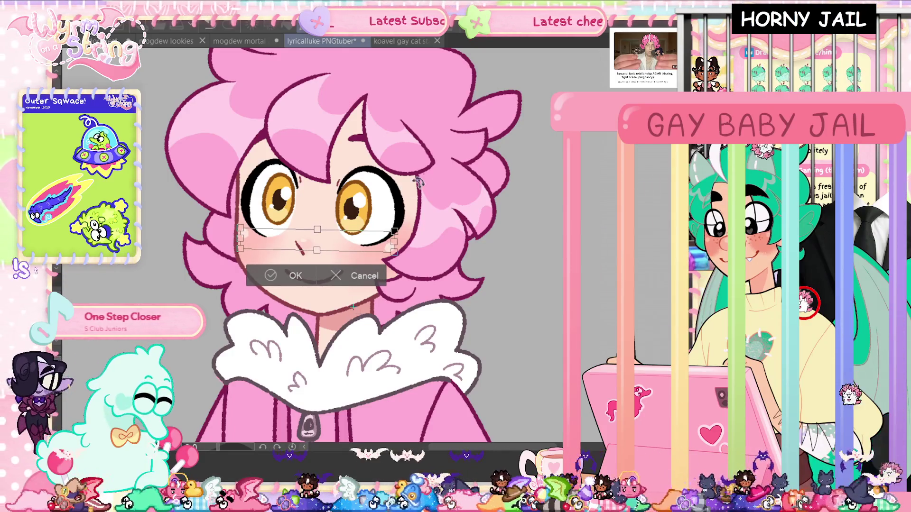
left_click(289, 276)
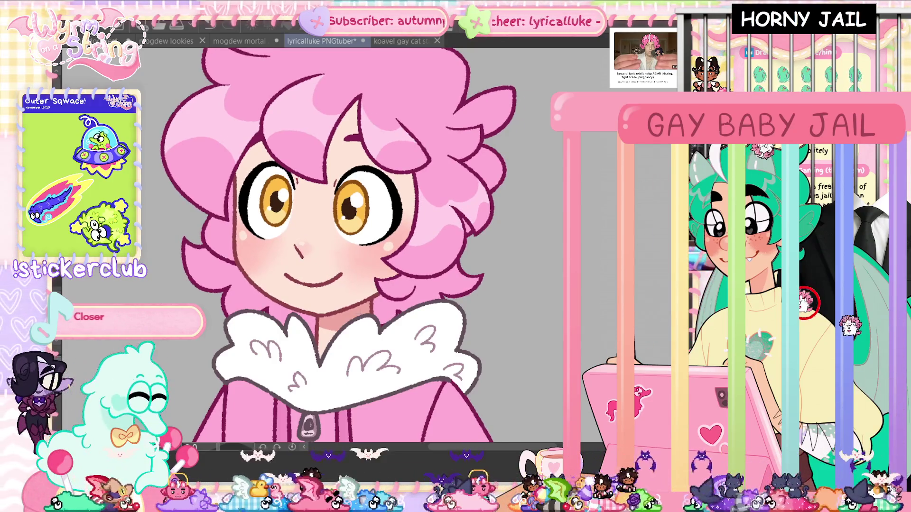
key("ctrl+t")
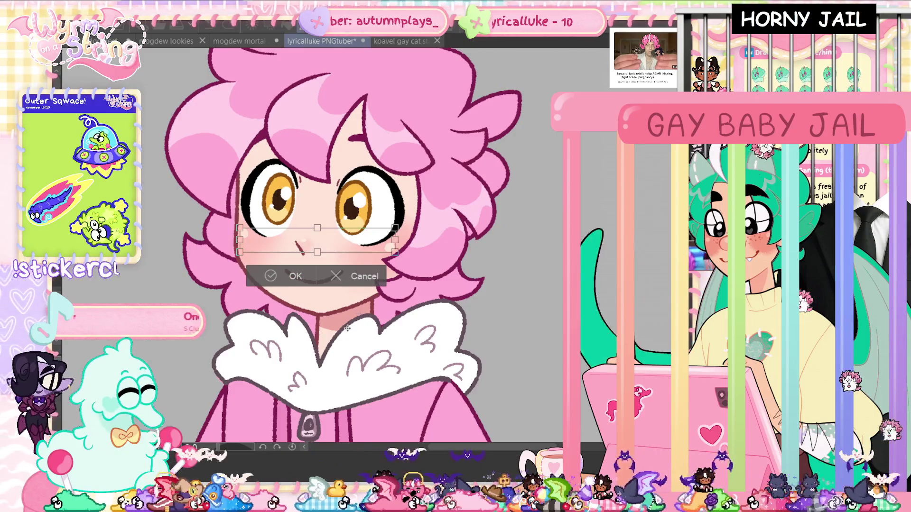
left_click(273, 279)
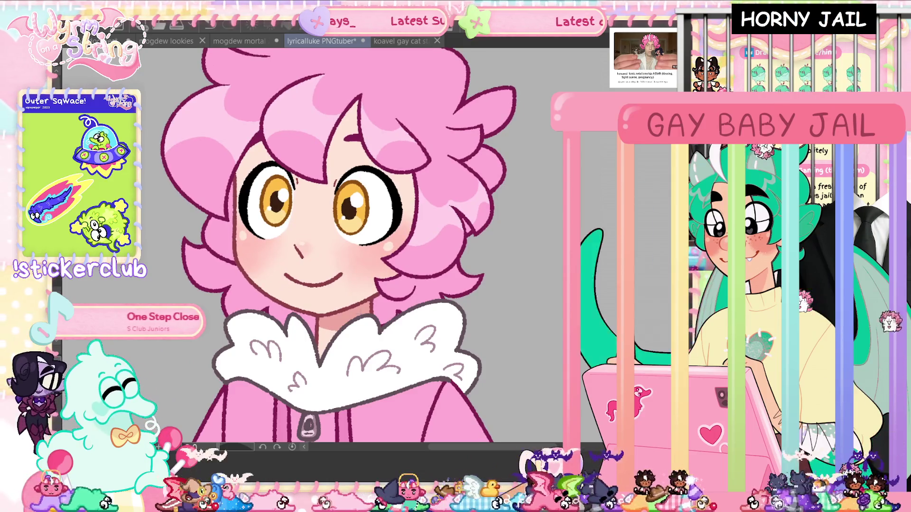
key("ctrl+0")
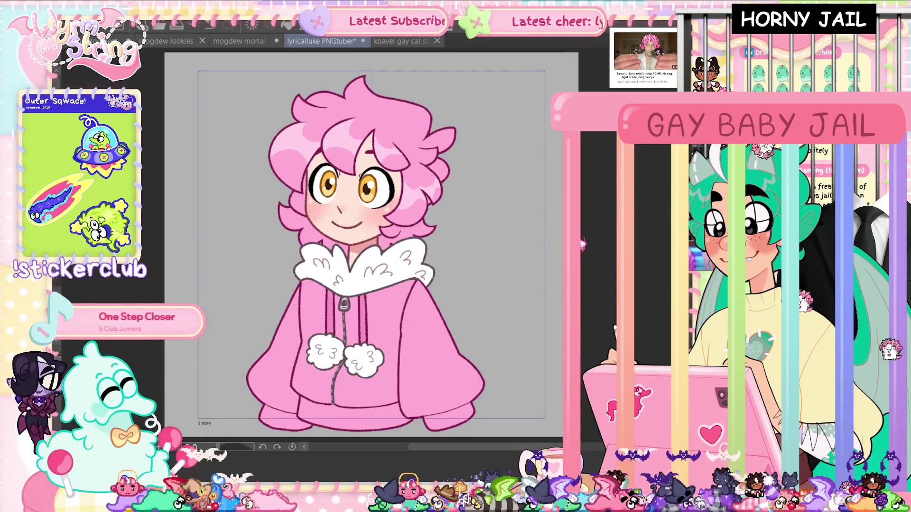
key("ctrl+s")
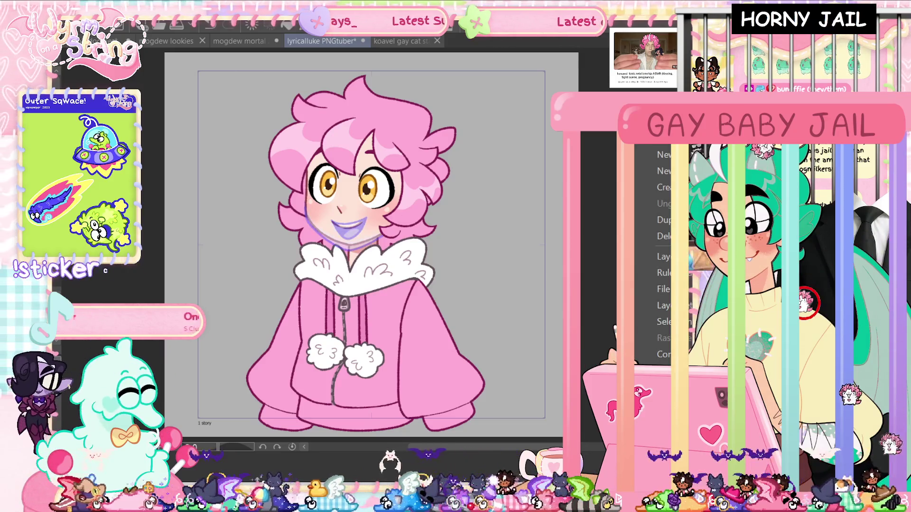
Zoom in on the character's face to prepare for the lavender grin sketch.
scroll(401, 223, "up", 5)
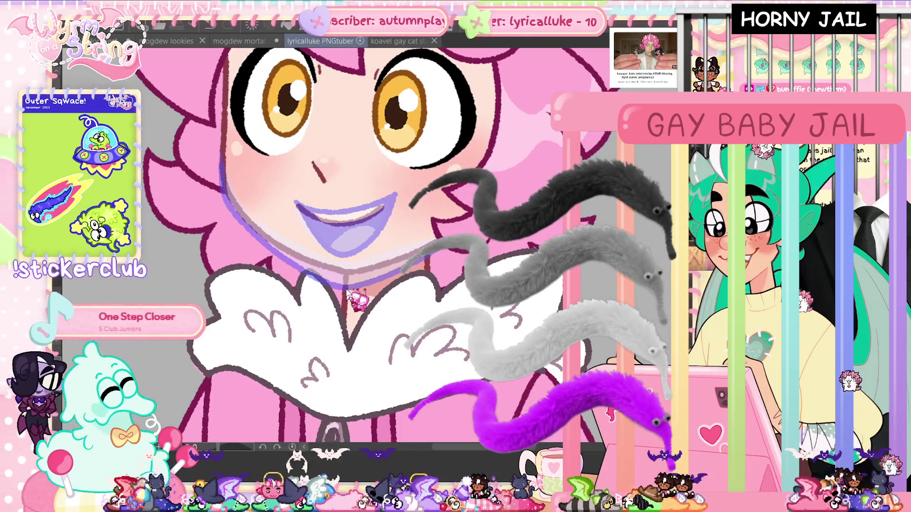
Rotate the canvas view sideways to a comfortable angle for drawing the jaw.
mouse_move(383, 336)
left_mouse_down()
mouse_move(439, 294)
mouse_move(450, 225)
left_mouse_up()
left_click_drag(196, 447, 209, 447)
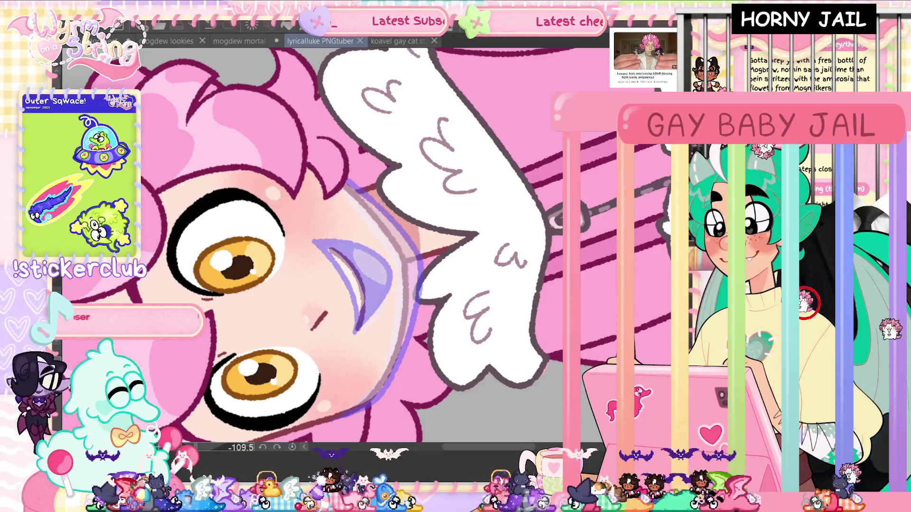
scroll(426, 231, "down", 3)
scroll(370, 170, "up", 2)
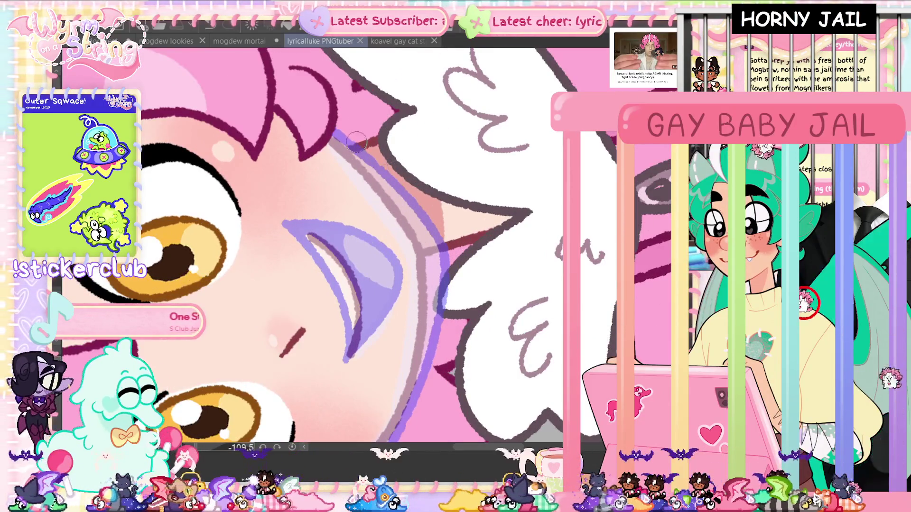
Draw a red line from the cheek edge down along the jaw to the chin.
left_click_drag(332, 132, 398, 193)
key("ctrl+z")
left_click_drag(332, 133, 432, 251)
scroll(432, 251, "down", 5)
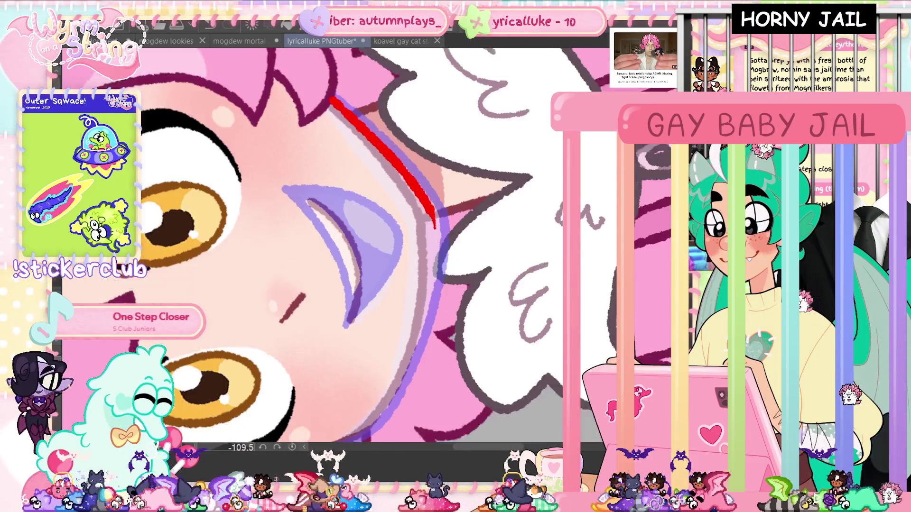
mouse_move(434, 183)
left_mouse_down()
mouse_move(435, 239)
mouse_move(406, 295)
mouse_move(336, 396)
mouse_move(313, 411)
left_mouse_up()
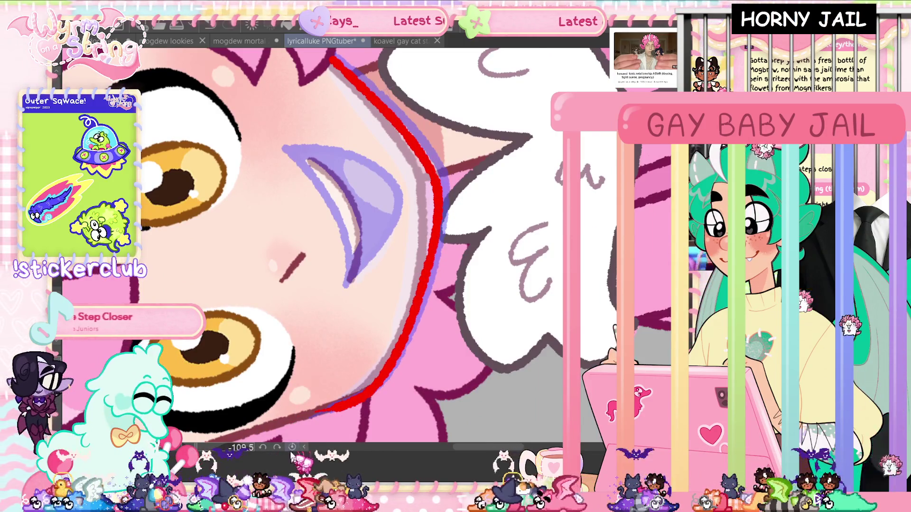
Return the canvas rotation to upright.
left_click(292, 447)
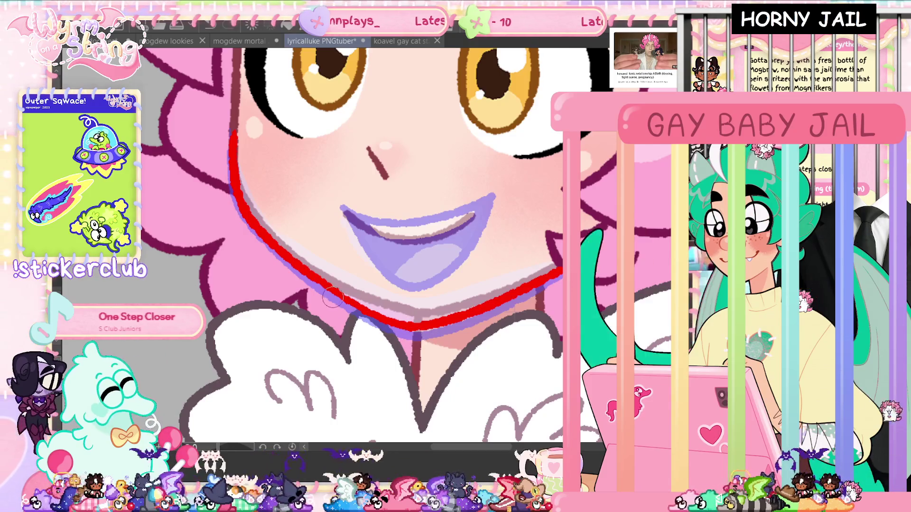
left_click(230, 452)
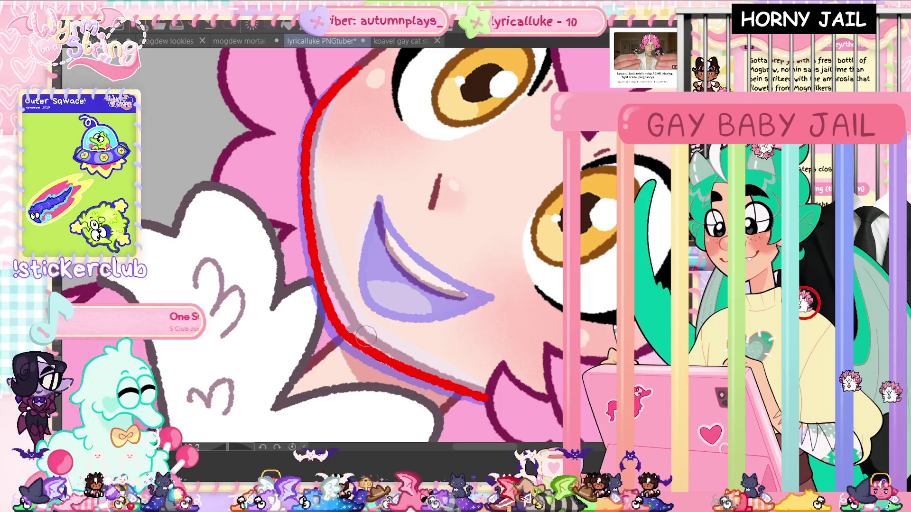
left_click(292, 448)
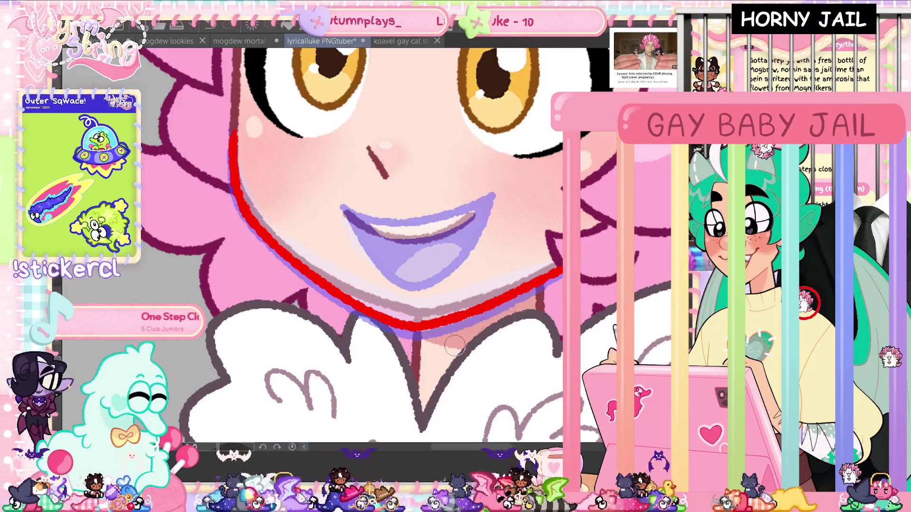
Draw a red upper lip line across the mouth, redoing the stroke until it sits right.
left_click_drag(431, 216, 493, 197)
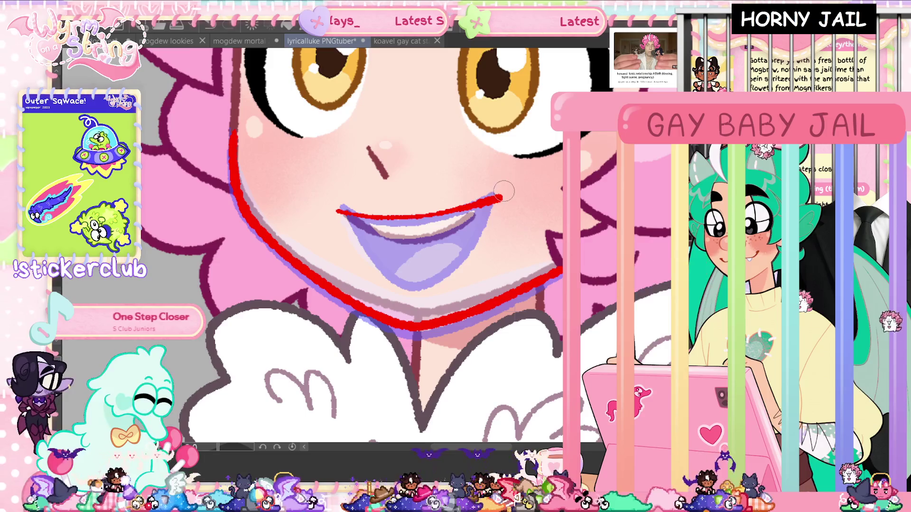
mouse_move(340, 211)
left_mouse_down()
mouse_move(441, 218)
mouse_move(495, 204)
left_mouse_up()
mouse_move(341, 211)
left_mouse_down()
mouse_move(491, 204)
mouse_move(341, 213)
left_mouse_up()
key("ctrl+z")
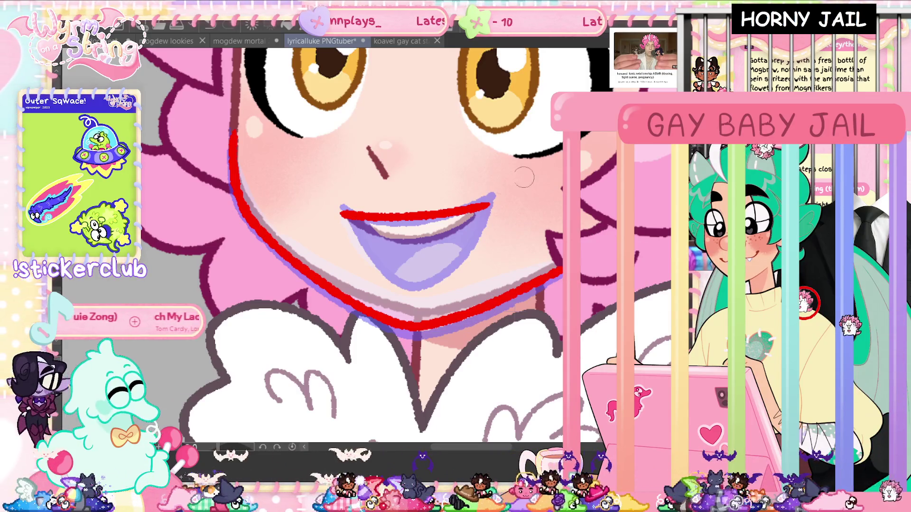
key("ctrl+z")
key("ctrl+y")
key("ctrl+z")
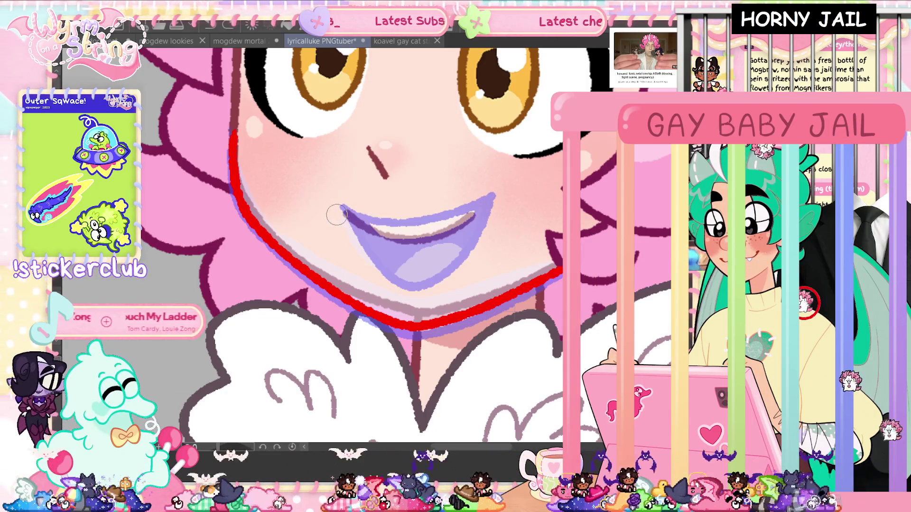
left_click_drag(337, 215, 495, 207)
key("ctrl+z")
left_click_drag(330, 212, 495, 207)
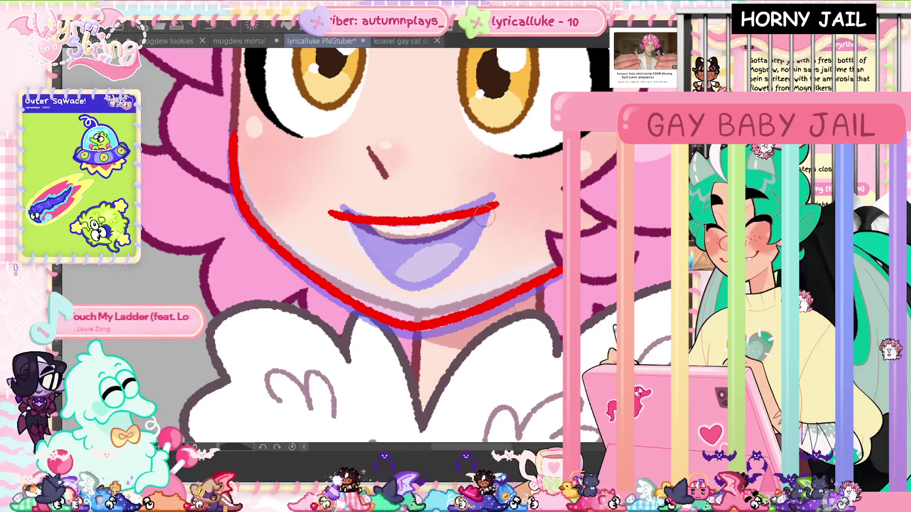
Trace the curved red lower lip between the mouth corners.
mouse_move(333, 216)
left_mouse_down()
mouse_move(467, 240)
mouse_move(497, 205)
left_mouse_up()
key("ctrl+z")
mouse_move(335, 217)
left_mouse_down()
mouse_move(496, 206)
mouse_move(446, 176)
mouse_move(262, 260)
left_mouse_up()
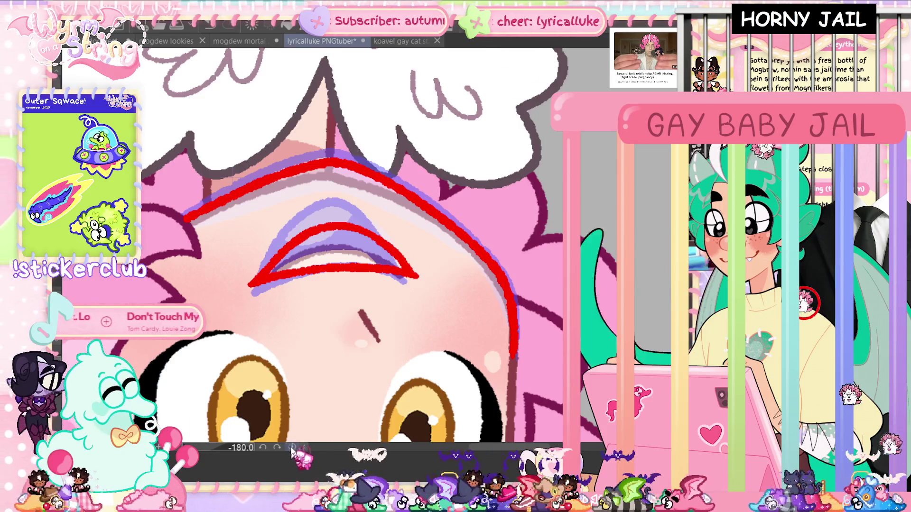
Straighten the view, touch up the upper lip's right corner, and save.
key("ctrl+r")
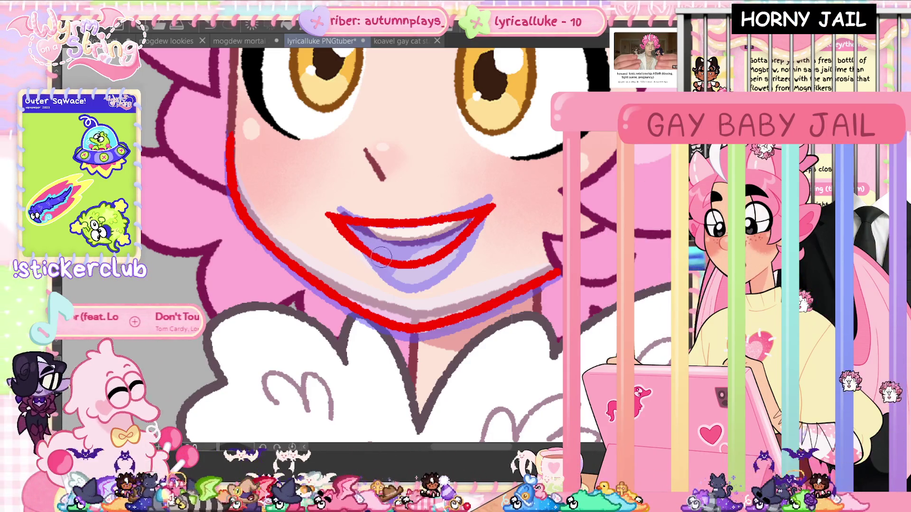
left_click_drag(469, 217, 480, 219)
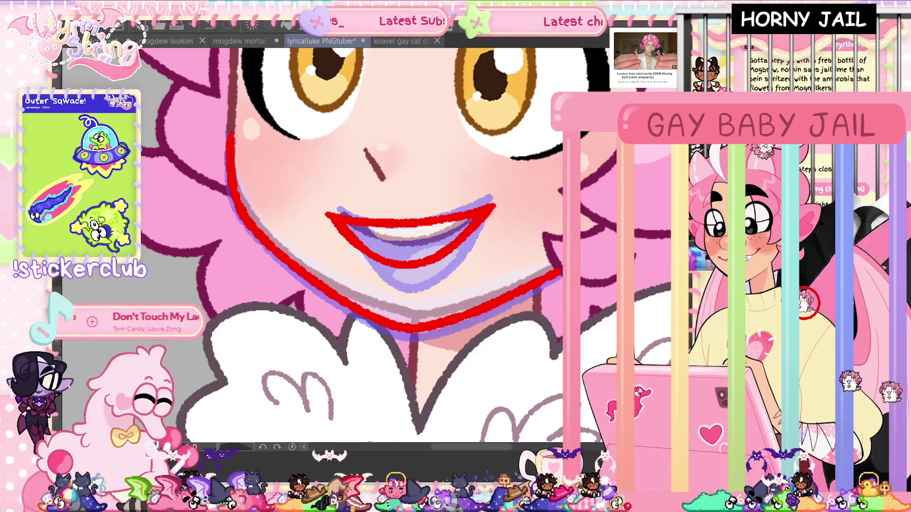
scroll(493, 242, "up", 2)
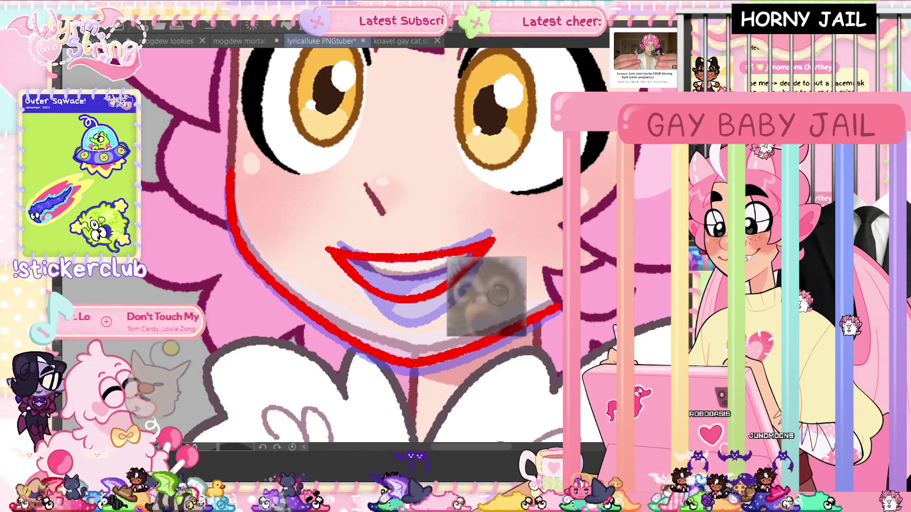
key("ctrl+s")
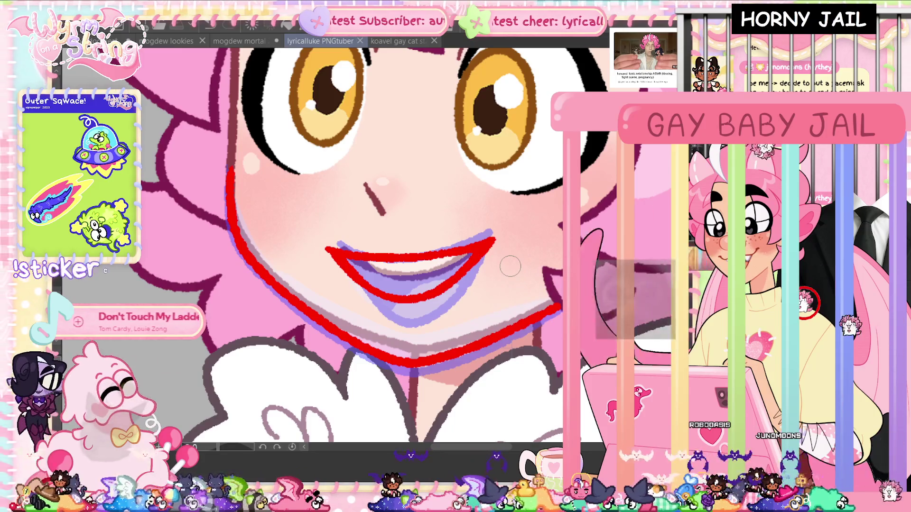
left_click(238, 171)
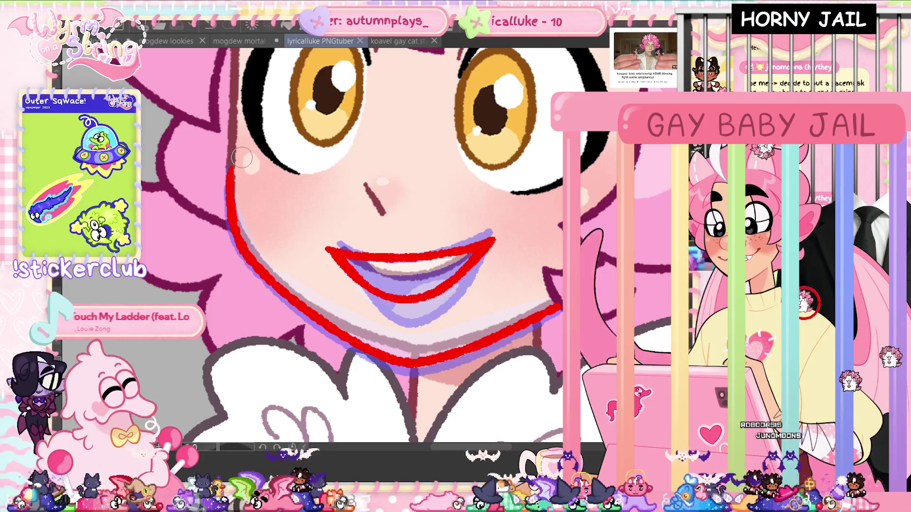
key("ctrl+s")
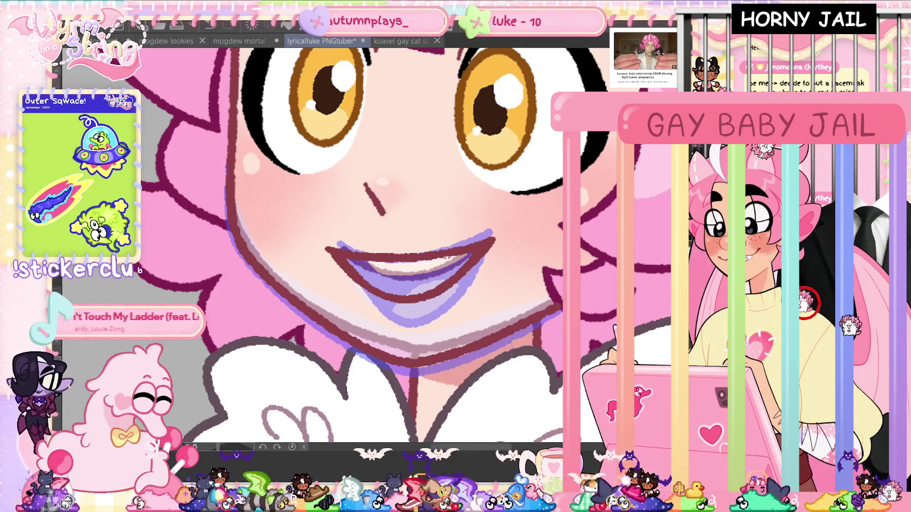
Trace the lower grin and fill the mouth area white for the teeth.
mouse_move(412, 256)
left_mouse_down()
mouse_move(467, 254)
mouse_move(457, 275)
left_mouse_up()
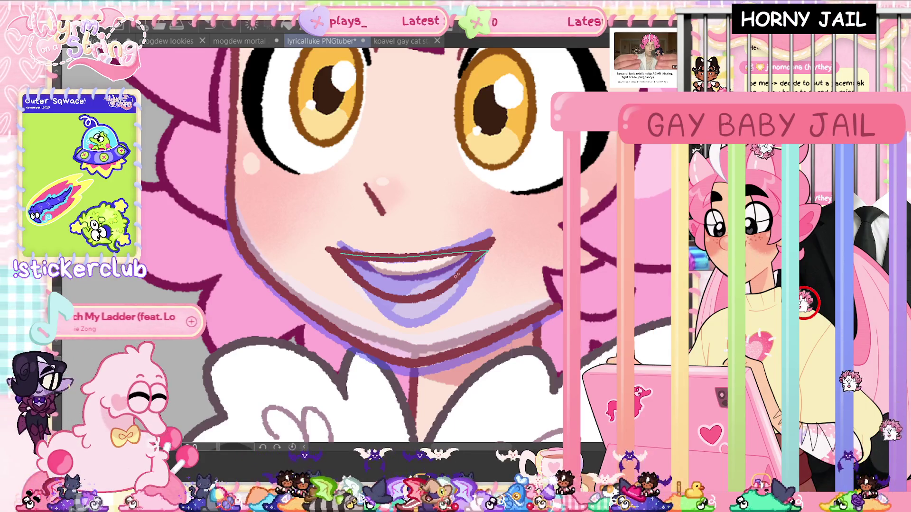
mouse_move(408, 300)
left_mouse_down()
mouse_move(370, 285)
mouse_move(341, 254)
left_mouse_up()
left_click_drag(497, 234, 463, 280)
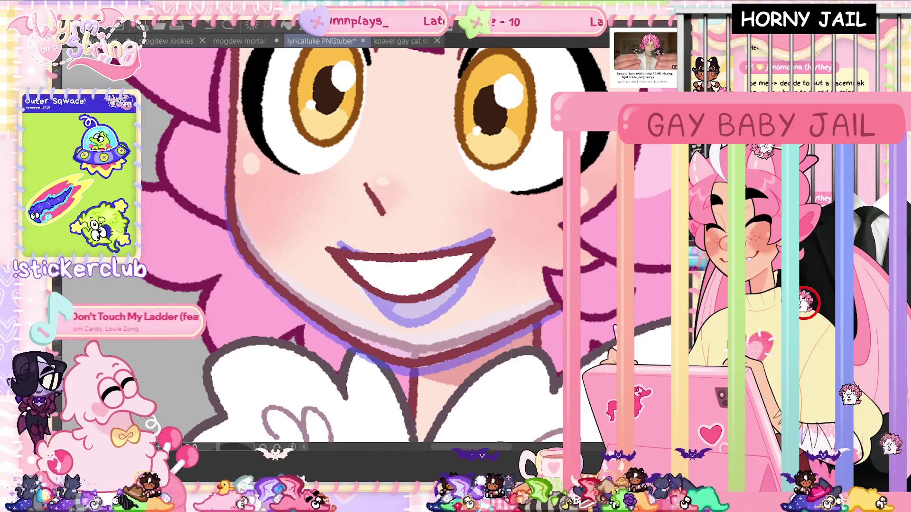
Compare old and new mouths, keep the white teeth, and remove the lavender mouth shading.
key("ctrl+z")
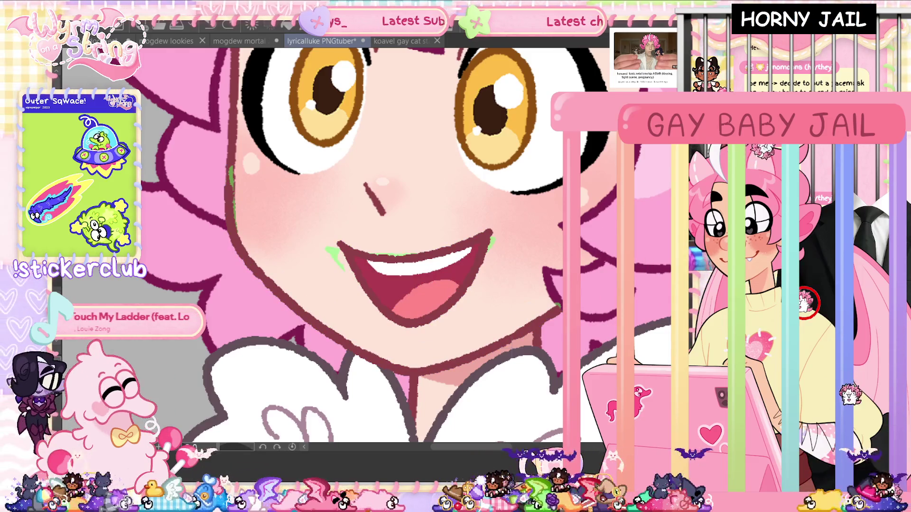
key("ctrl+y")
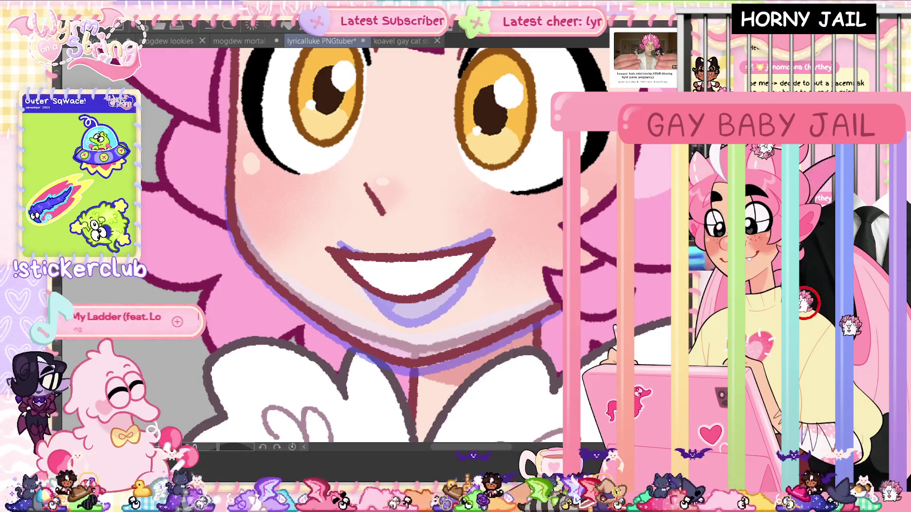
key("ctrl+y")
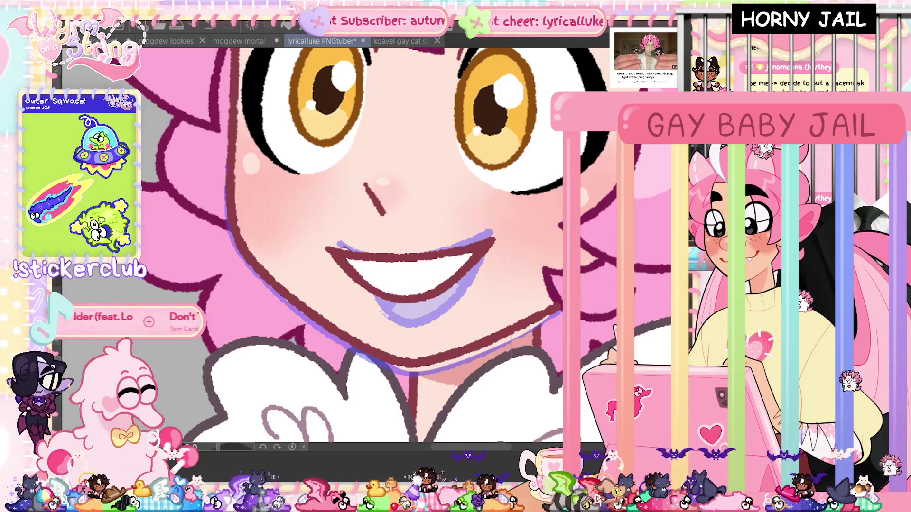
key("ctrl+z")
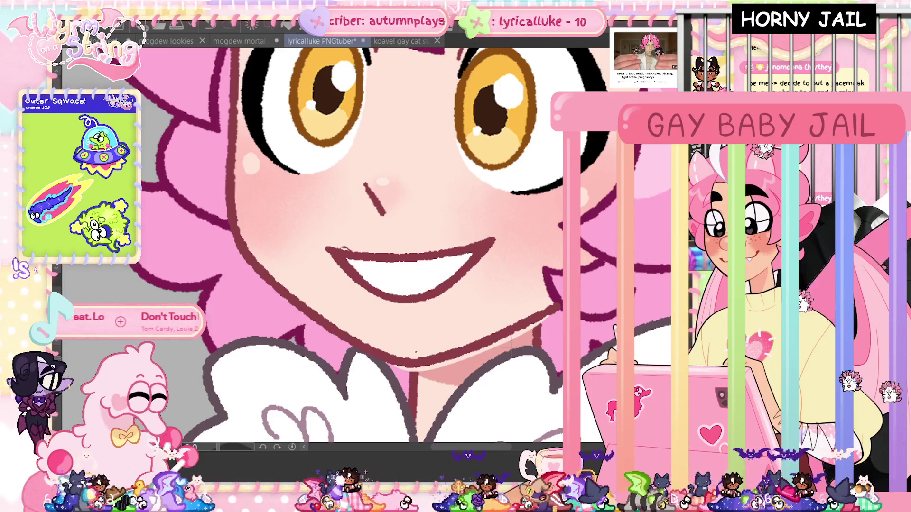
Sketch chin, left cheek and jaw strokes, then fit the whole character in view.
mouse_move(497, 336)
left_mouse_down()
mouse_move(552, 313)
mouse_move(474, 375)
mouse_move(365, 347)
left_mouse_up()
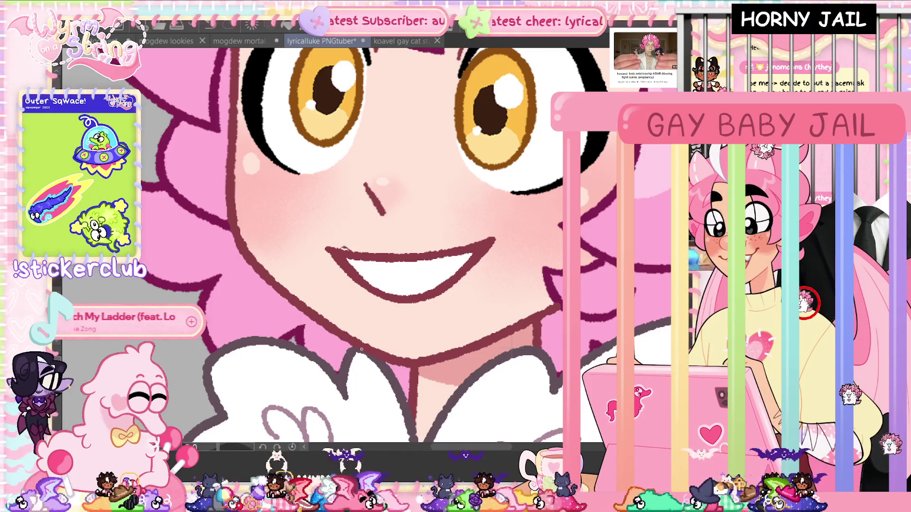
left_click_drag(237, 248, 286, 293)
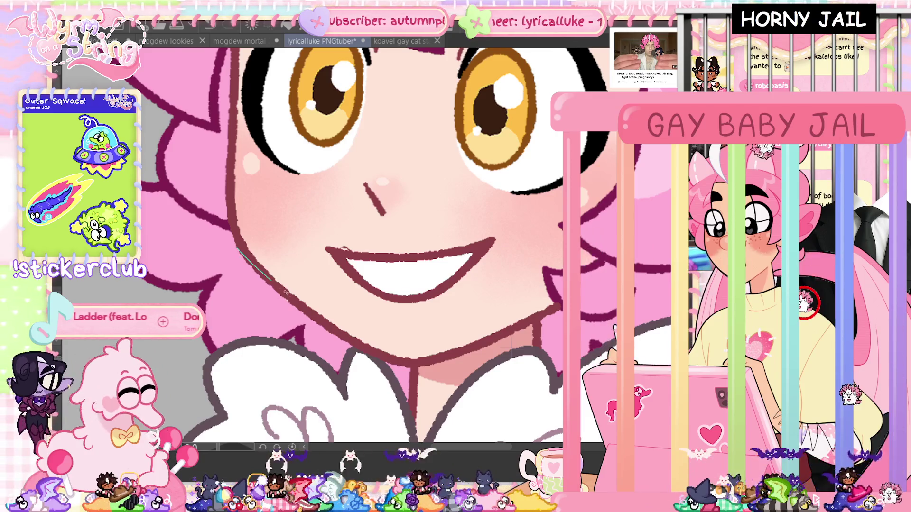
mouse_move(335, 324)
left_mouse_down()
mouse_move(288, 294)
mouse_move(345, 337)
left_mouse_up()
left_click_drag(233, 302, 379, 390)
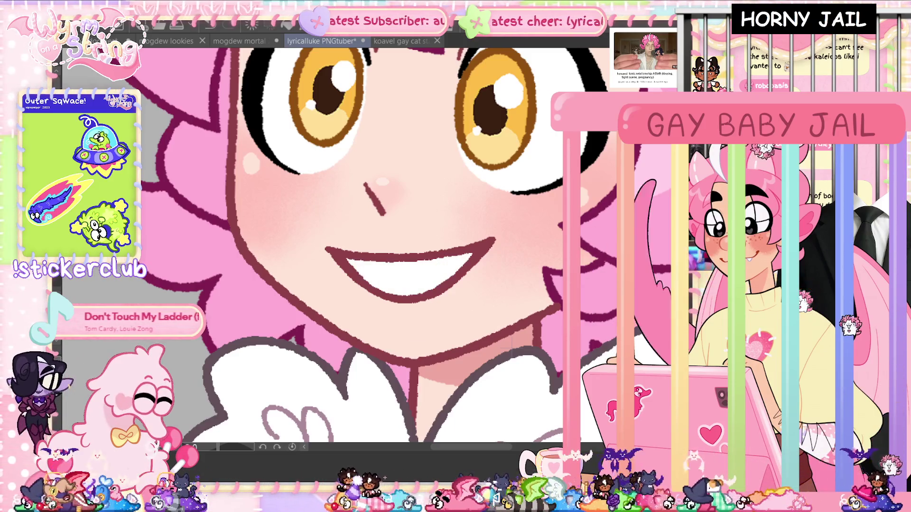
key("ctrl+0")
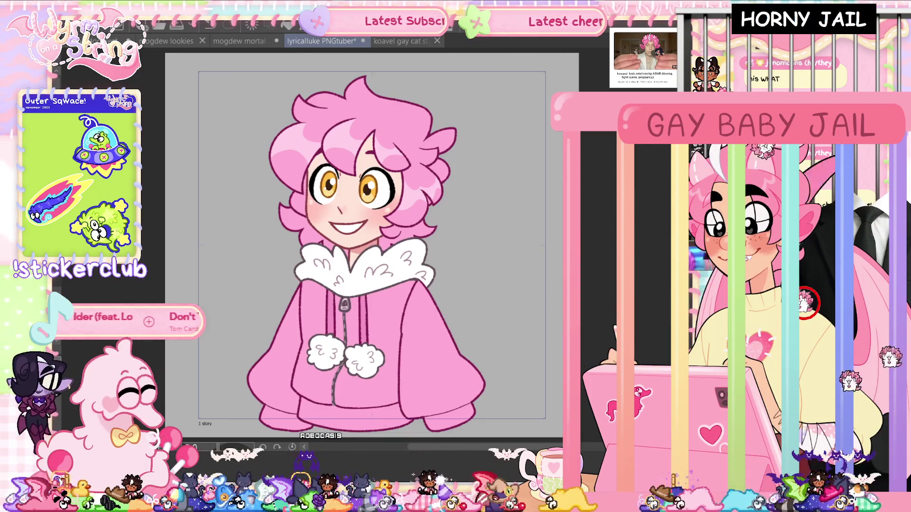
Save the PNGtuber artwork with Ctrl+S.
key("ctrl+s")
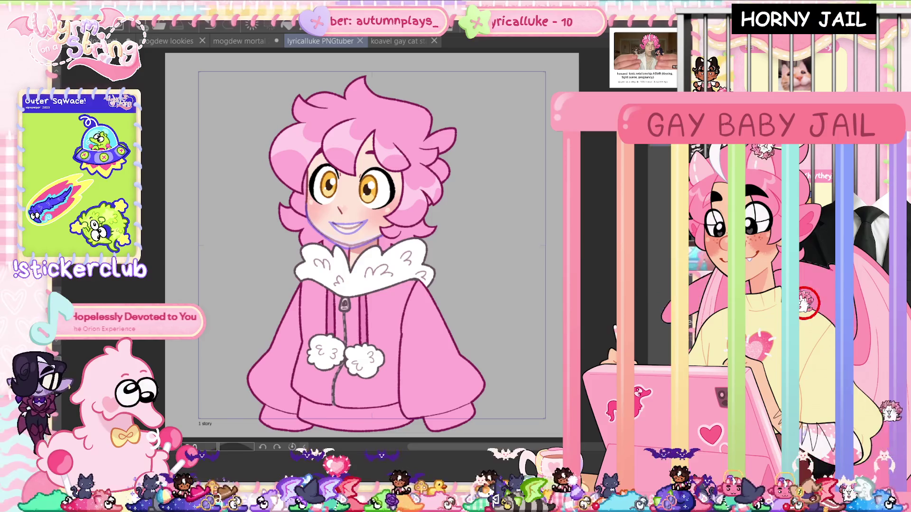
Add a new raster layer and save the artwork.
left_click(649, 133)
left_click(543, 140)
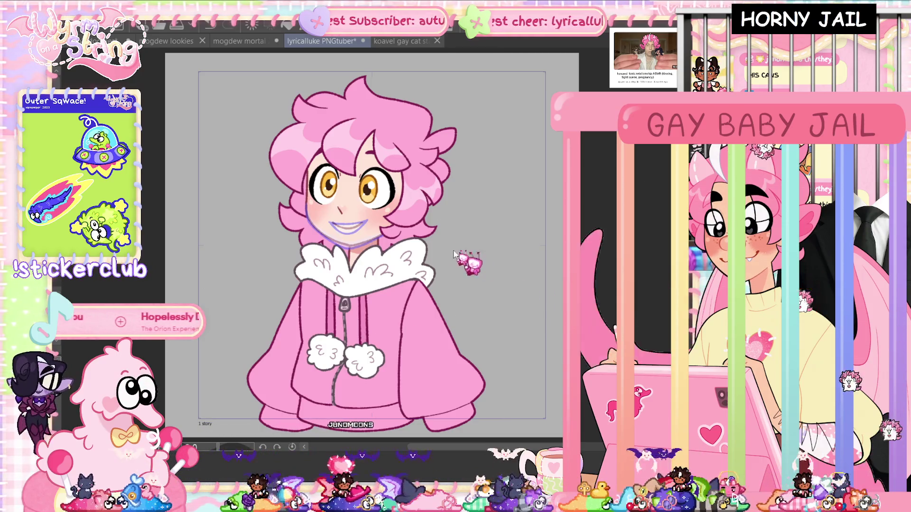
key("ctrl+s")
Zoom in and draw a red oval over the grin as an open-mouth guide.
scroll(335, 224, "up", 5)
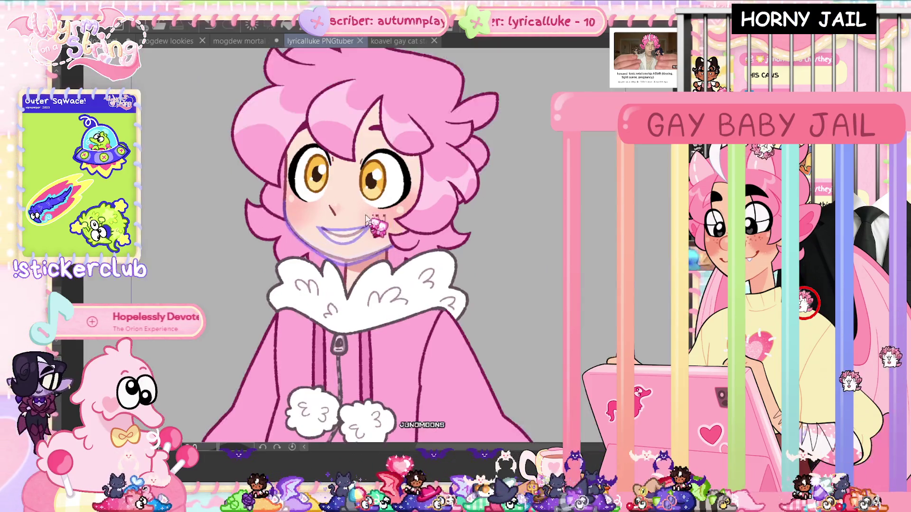
scroll(337, 219, "up", 3)
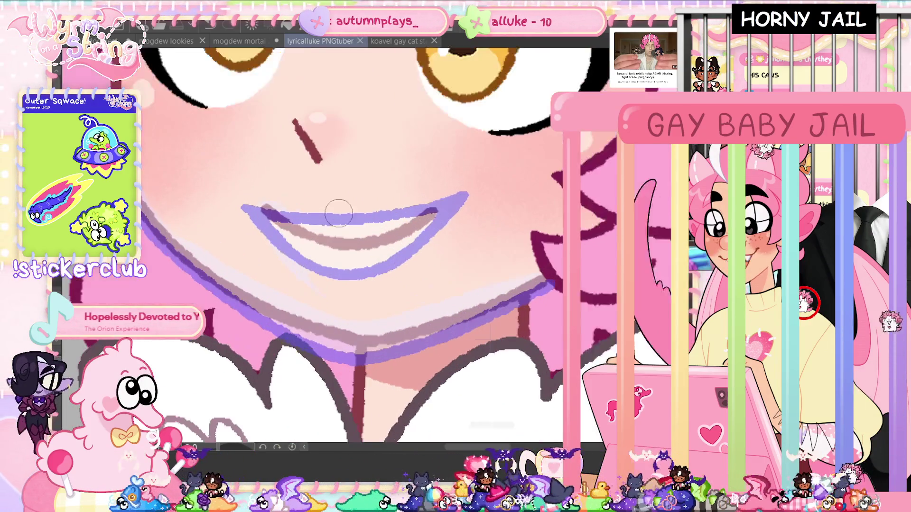
left_click_drag(340, 219, 299, 267)
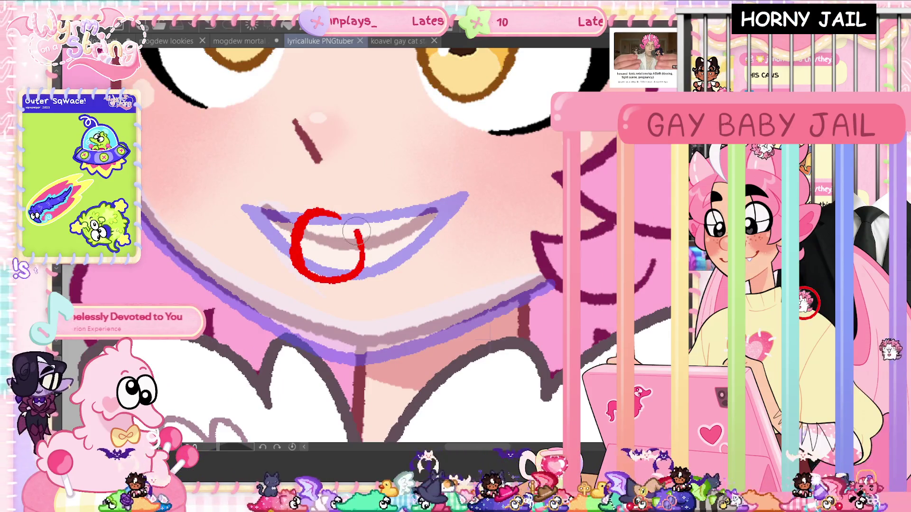
key("ctrl+z")
mouse_move(334, 213)
left_mouse_down()
mouse_move(316, 216)
mouse_move(334, 274)
mouse_move(320, 213)
left_mouse_up()
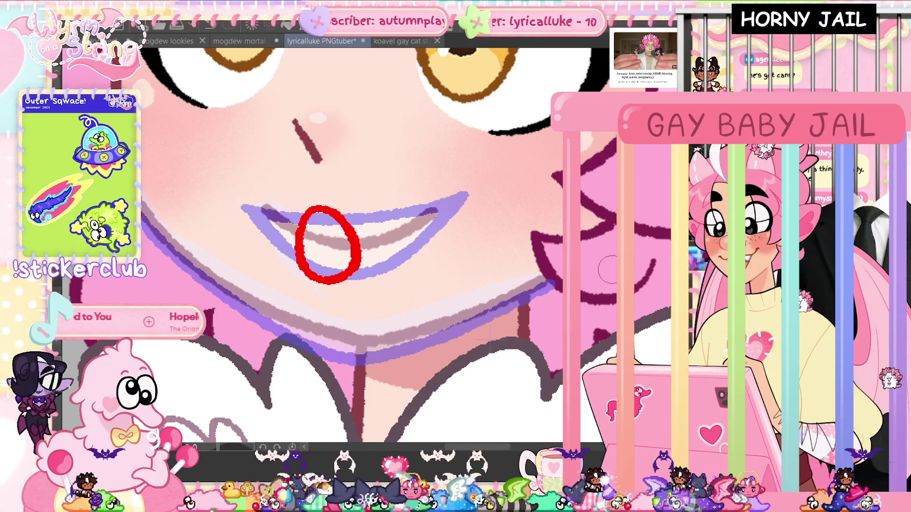
Transform the red mouth oval.
scroll(608, 269, "up", 3)
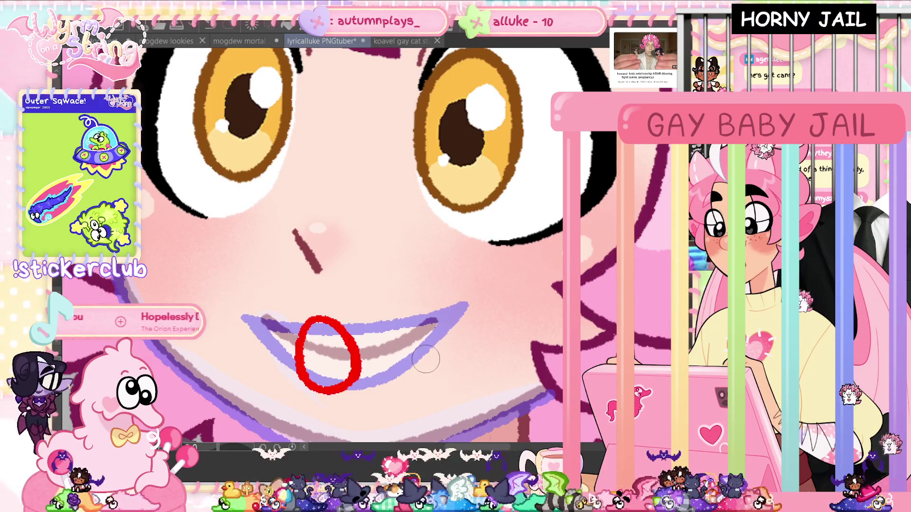
scroll(415, 369, "down", 2)
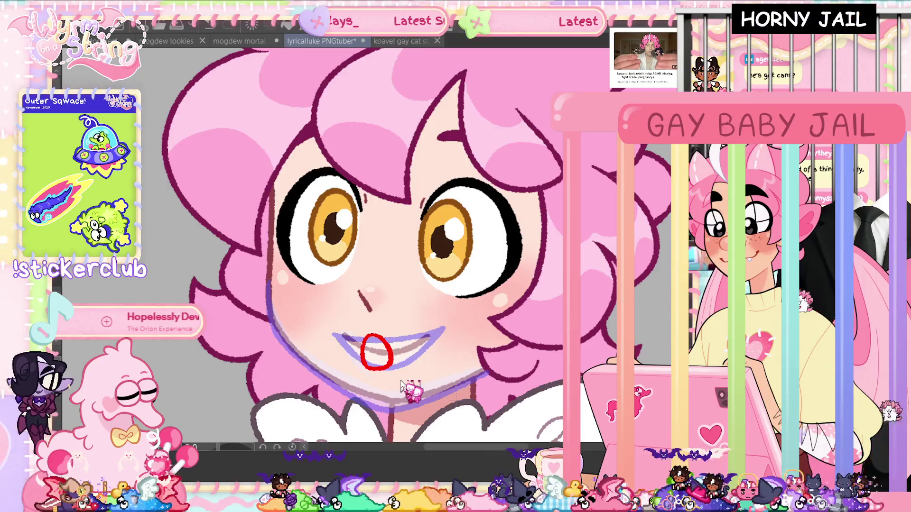
key("ctrl+t")
left_click(347, 393)
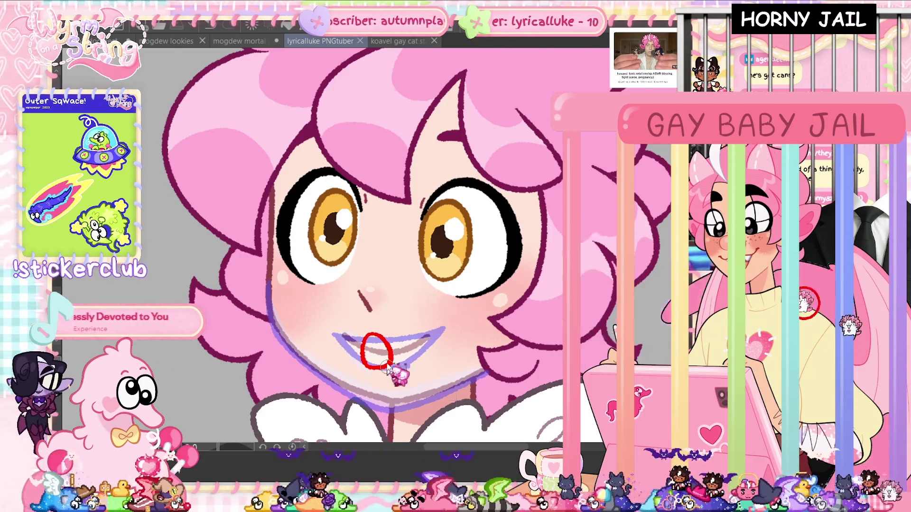
Redraw the lower-left side of the red mouth circle and save.
scroll(387, 363, "up", 2)
scroll(364, 346, "up", 2)
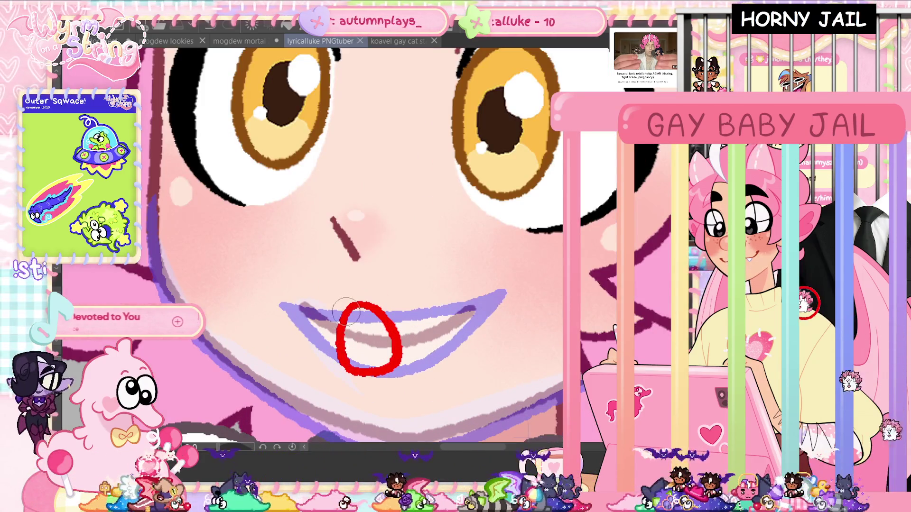
left_click_drag(343, 351, 401, 341)
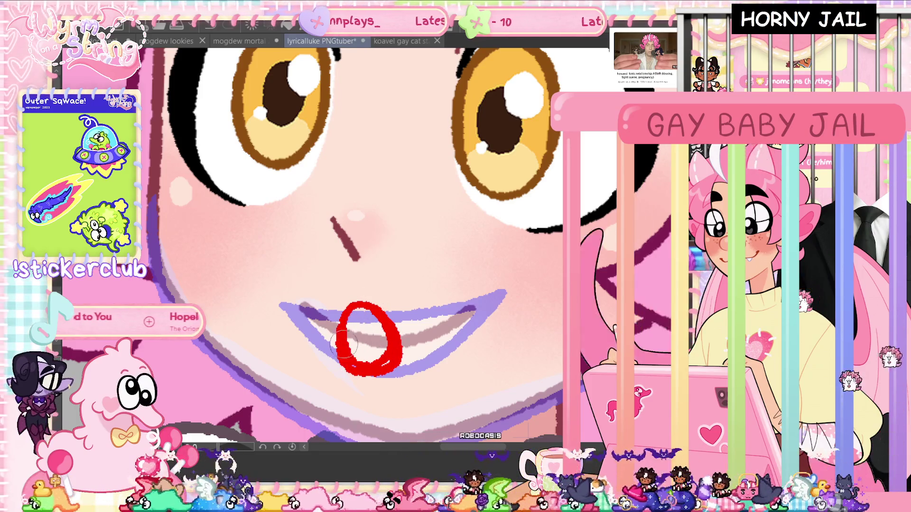
key("ctrl+z")
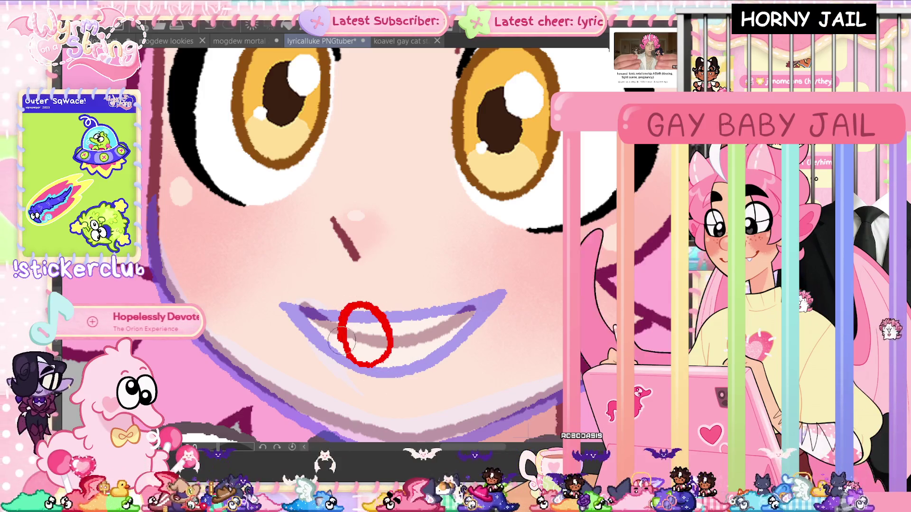
left_click_drag(349, 327, 365, 363)
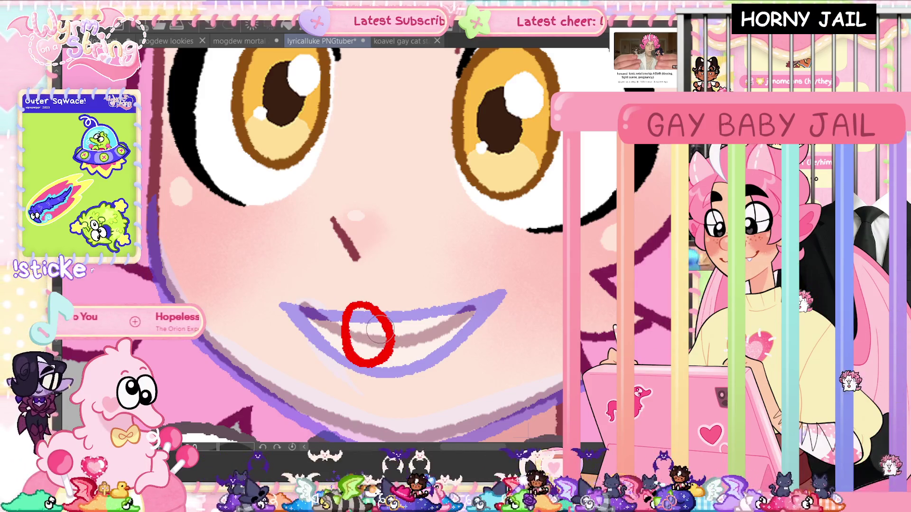
key("ctrl+s")
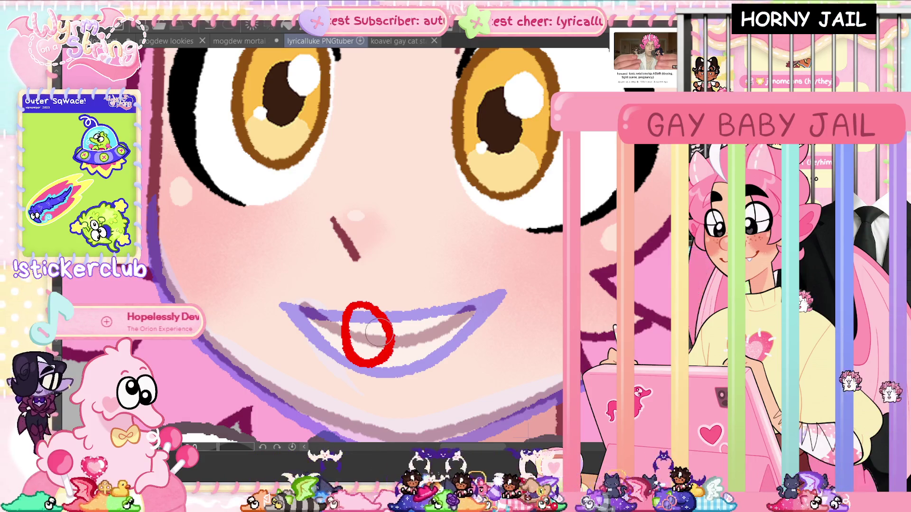
Touch up the mouth circle, reframe the view with the face higher, and save.
scroll(379, 333, "down", 2)
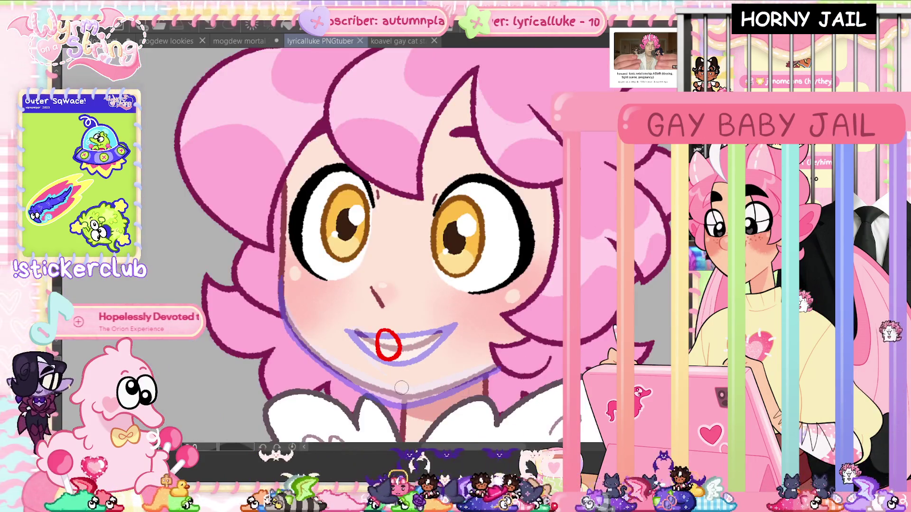
scroll(378, 324, "up", 2)
left_click_drag(379, 324, 353, 329)
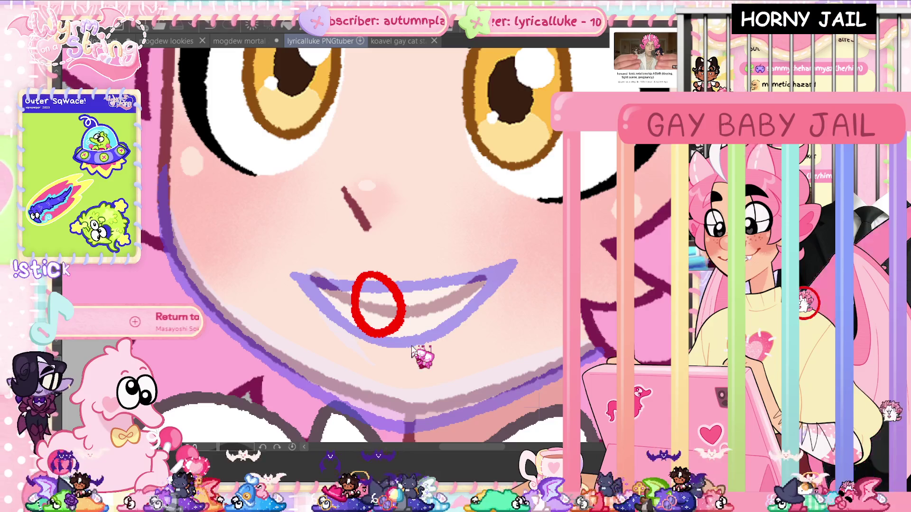
key("ctrl+0")
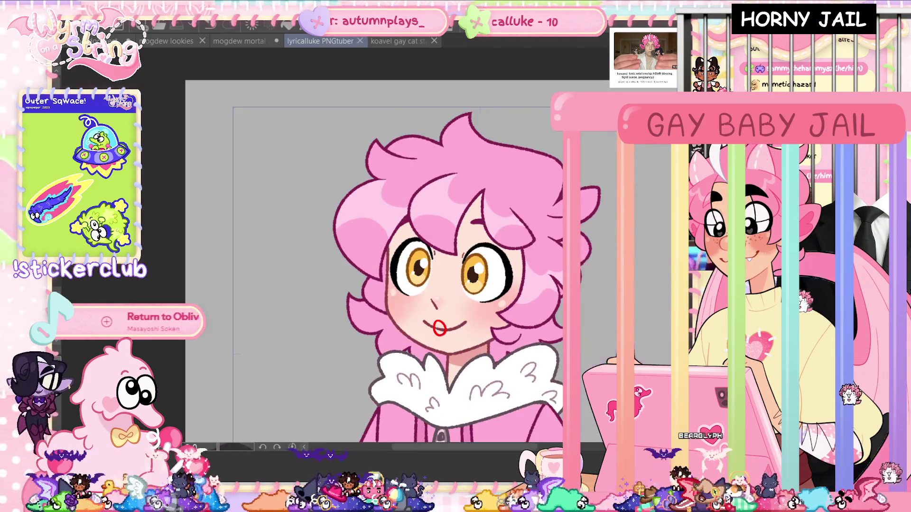
scroll(499, 320, "up", 2)
scroll(486, 341, "up", 2)
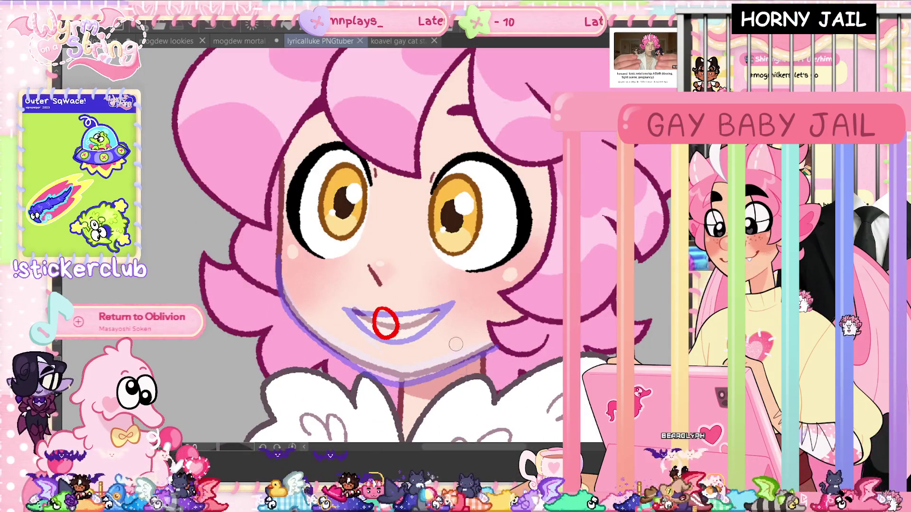
mouse_move(456, 344)
left_mouse_down()
mouse_move(438, 338)
mouse_move(414, 300)
left_mouse_up()
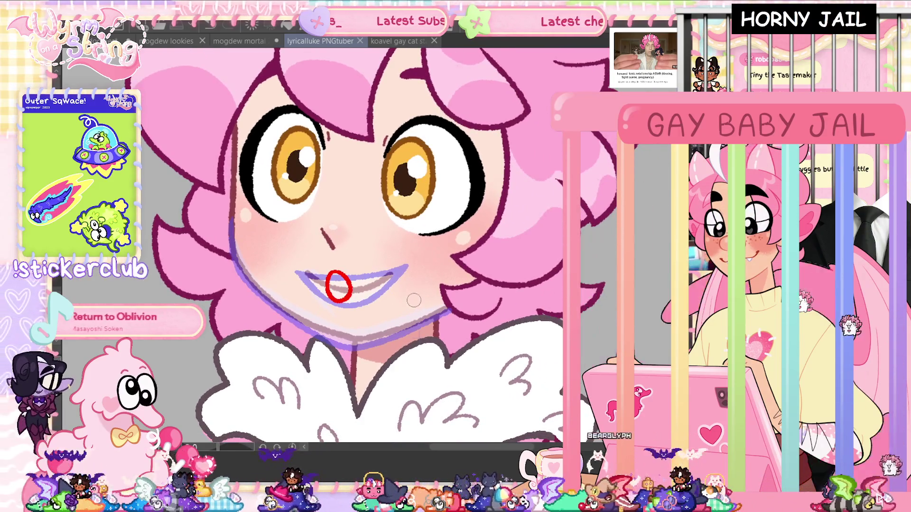
scroll(365, 261, "up", 3)
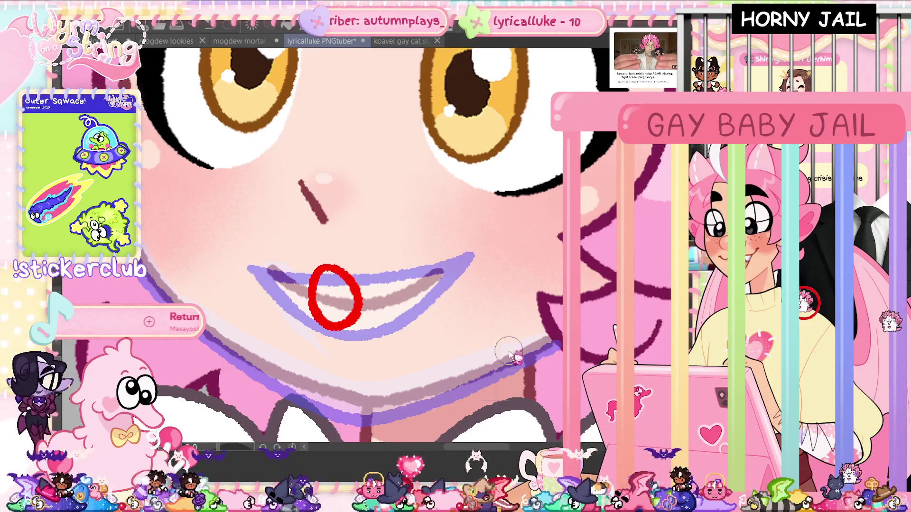
scroll(509, 351, "down", 3)
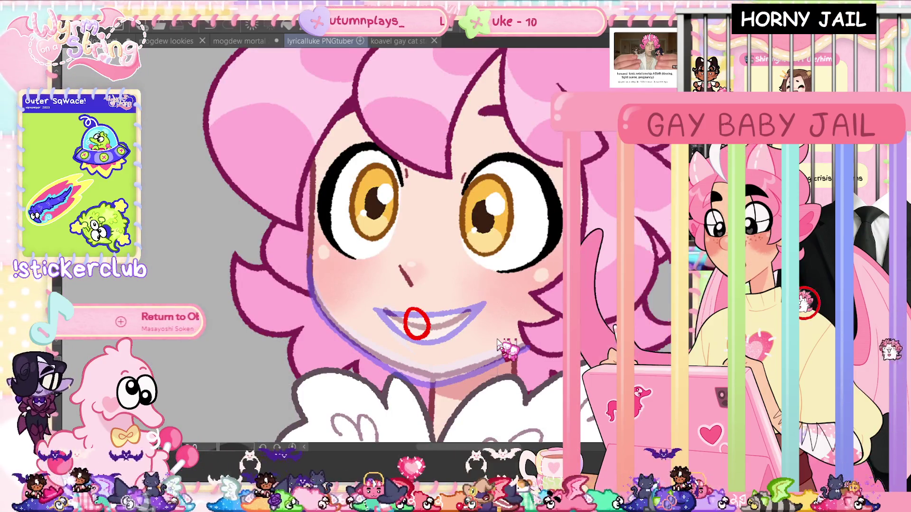
key("ctrl+s")
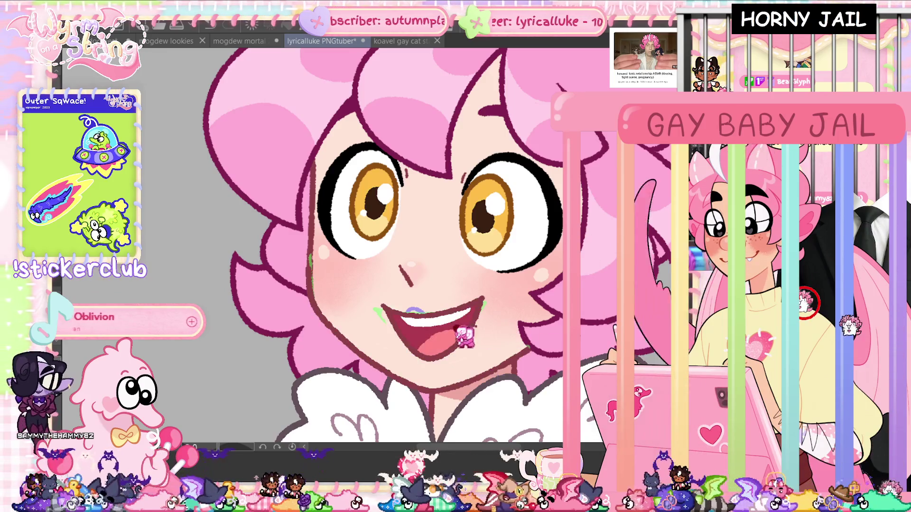
scroll(481, 349, "down", 2)
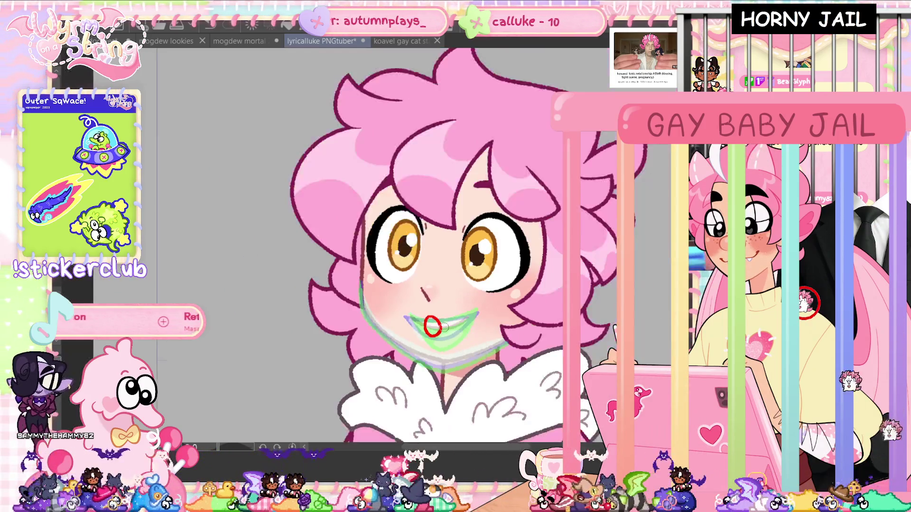
scroll(406, 291, "up", 5)
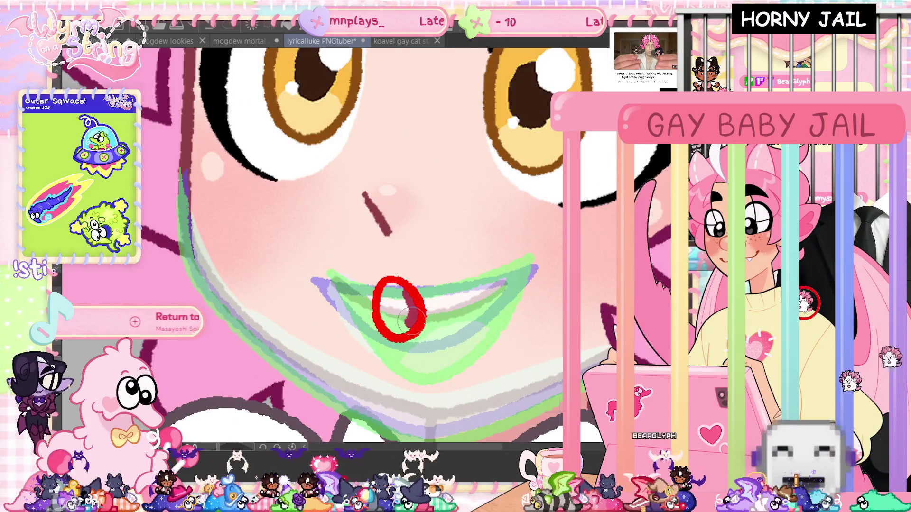
Fill the mouth circle dark red with a white teeth highlight along its top.
mouse_move(401, 303)
left_mouse_down()
mouse_move(399, 328)
mouse_move(389, 318)
left_mouse_up()
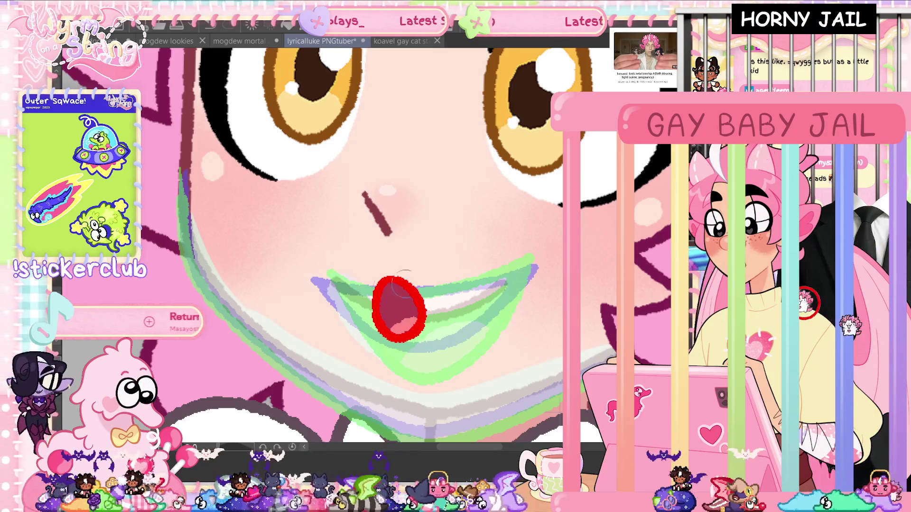
left_click_drag(401, 284, 398, 290)
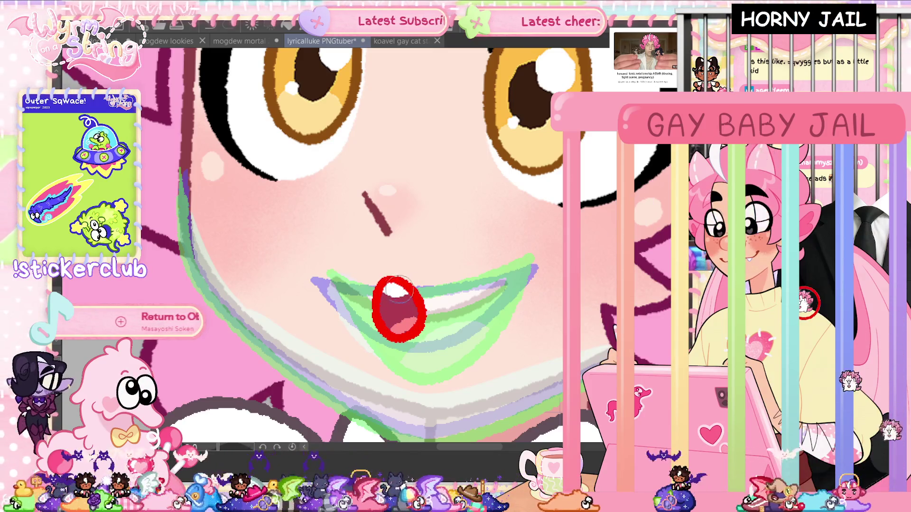
scroll(519, 335, "down", 5)
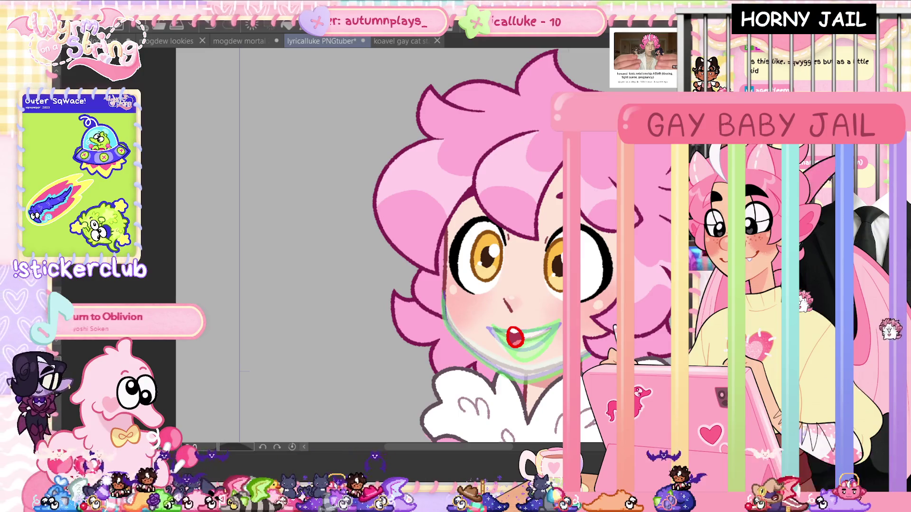
scroll(563, 338, "up", 4)
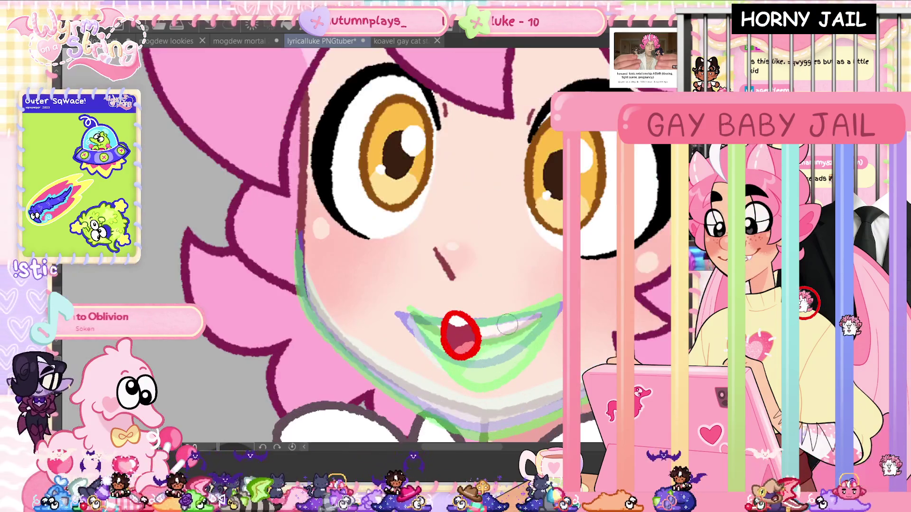
Sample the maroon hair line colour and fit the whole character into view.
left_click(302, 201)
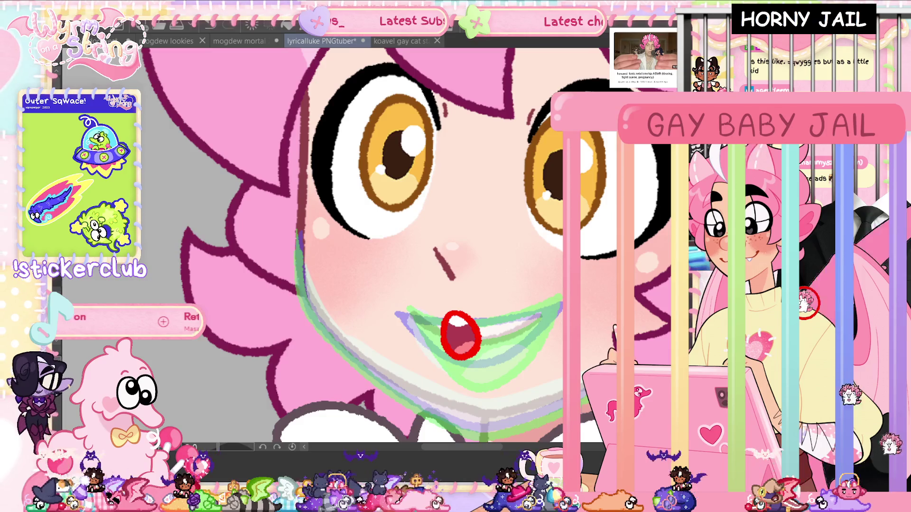
left_click_drag(481, 449, 490, 448)
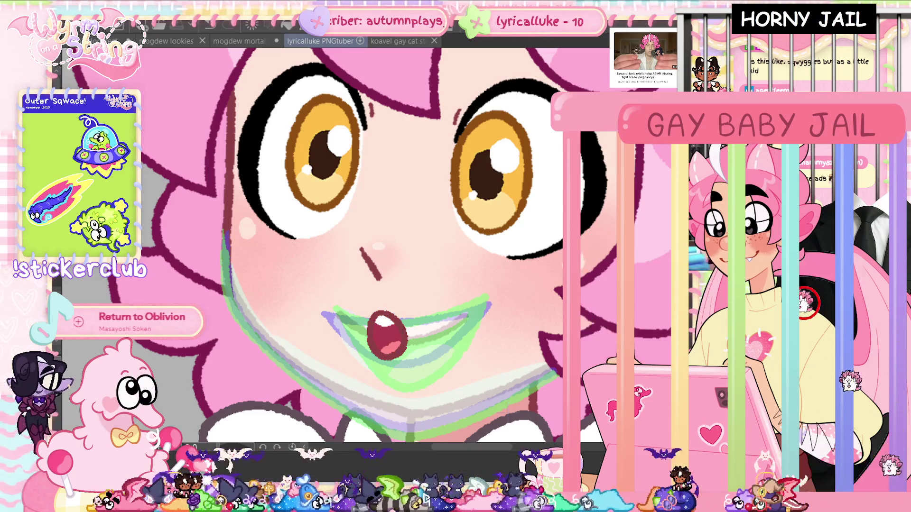
key("ctrl+0")
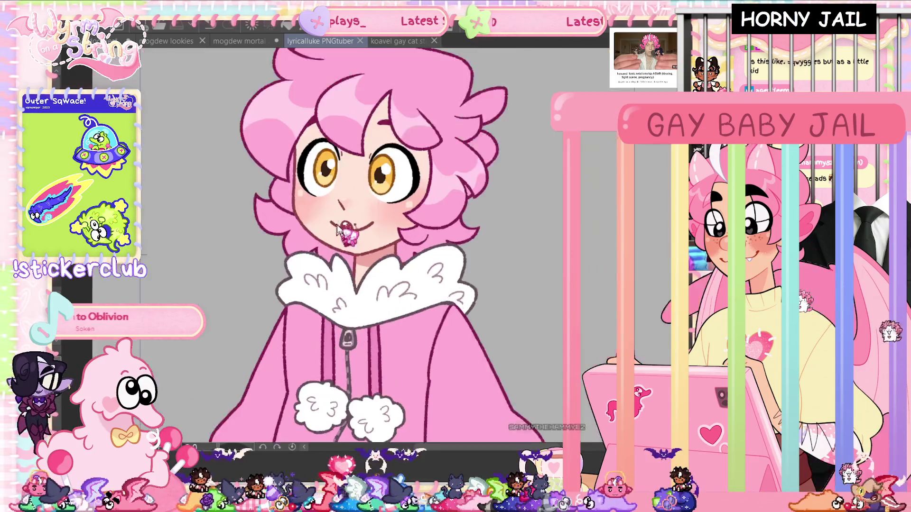
Draw the lower-lip line under the open mouth, fit the canvas to the window and save.
scroll(349, 227, "up", 5)
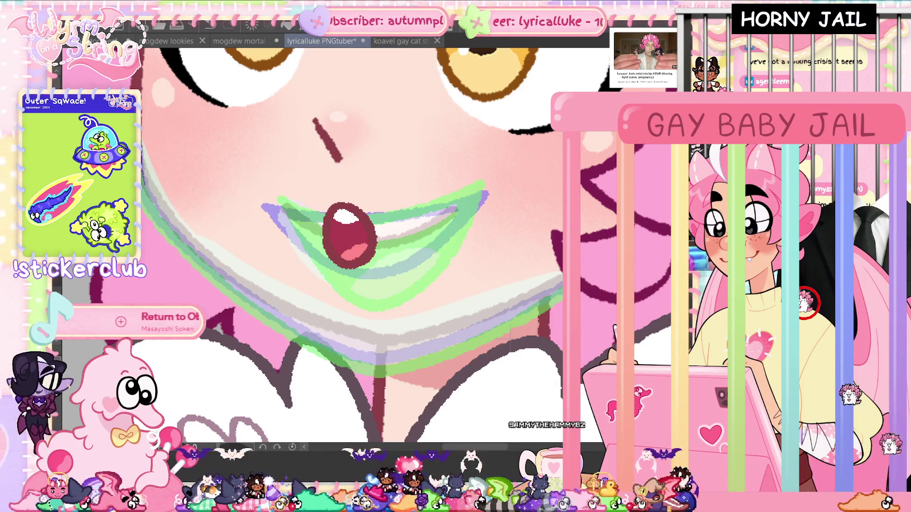
mouse_move(288, 256)
left_mouse_down()
mouse_move(459, 210)
mouse_move(356, 257)
left_mouse_up()
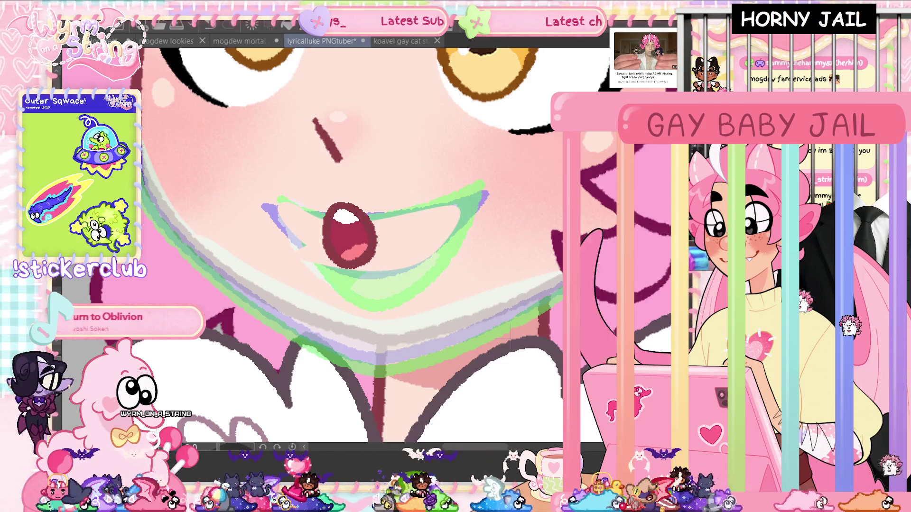
key("ctrl+0")
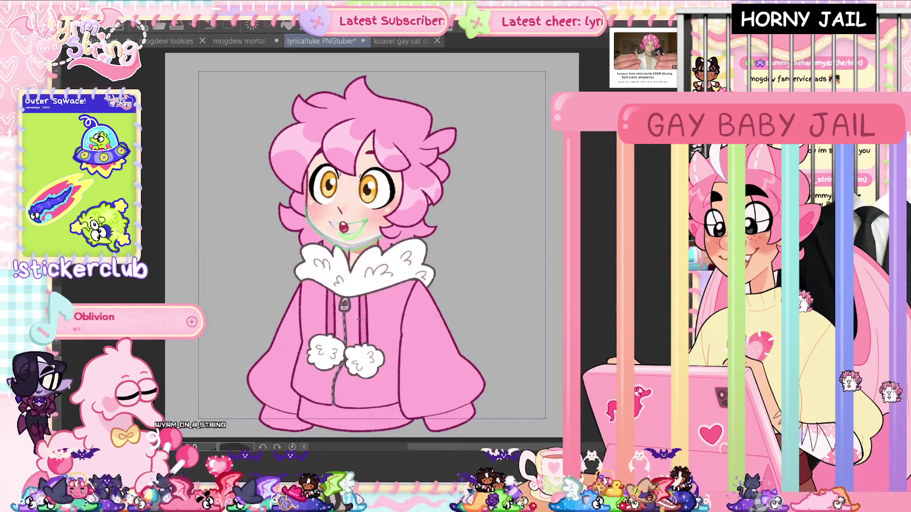
key("ctrl+s")
Play the mouth animation from the Timeline and hide the palettes to enlarge the canvas.
left_click(210, 368)
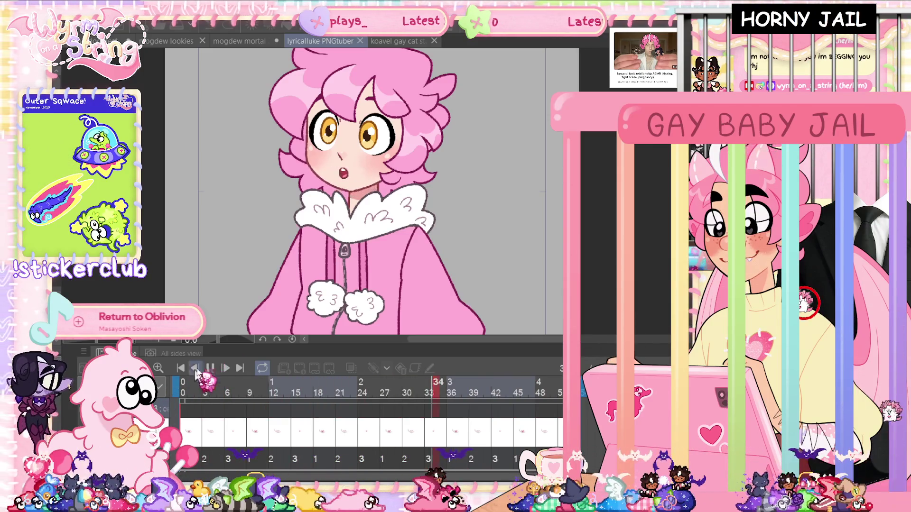
key("Tab")
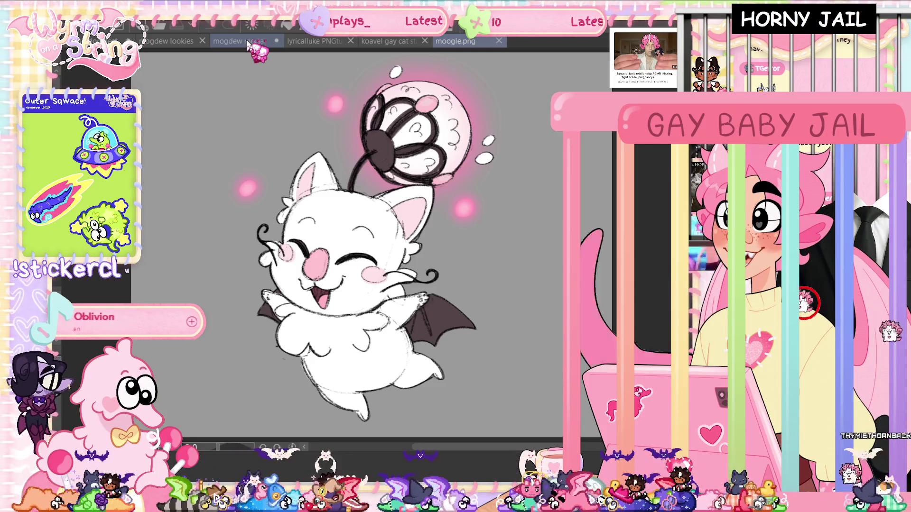
Browse the mogdew mortal 2, mogdew lookies and moogle.png drawings, then return to lyricalluke PNGtuber.
left_click(248, 45)
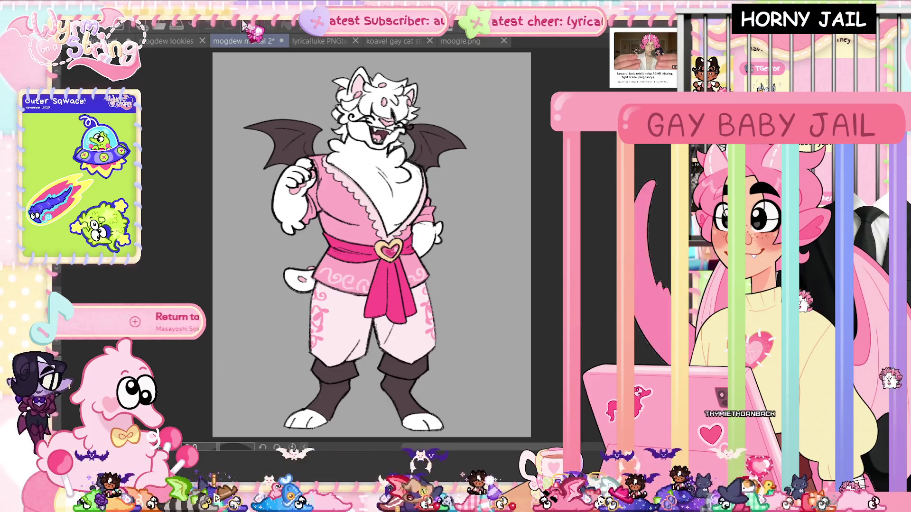
left_click(165, 42)
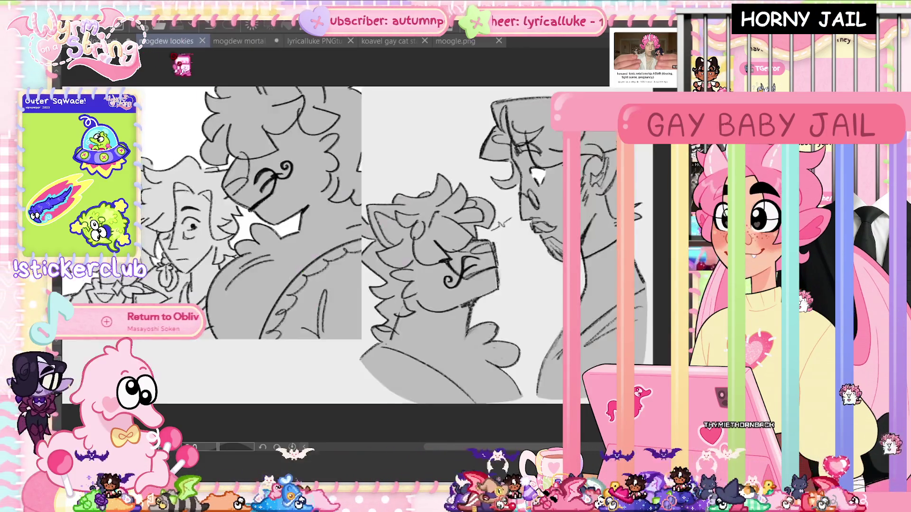
scroll(448, 449, "left", 5)
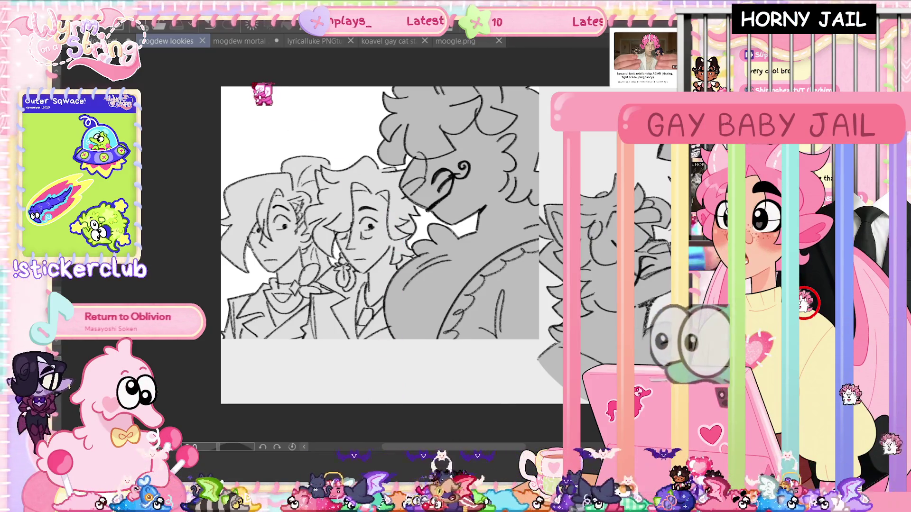
scroll(300, 132, "up", 1)
left_click(242, 41)
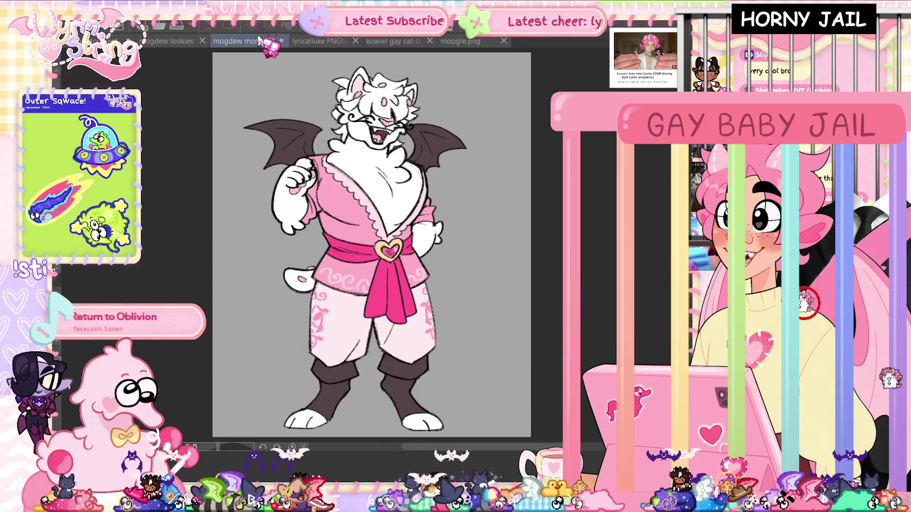
left_click(469, 41)
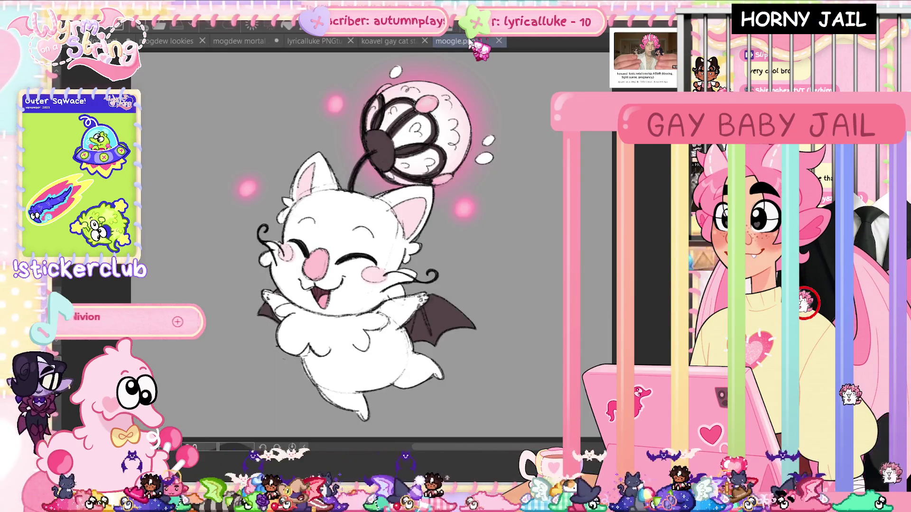
left_click(253, 42)
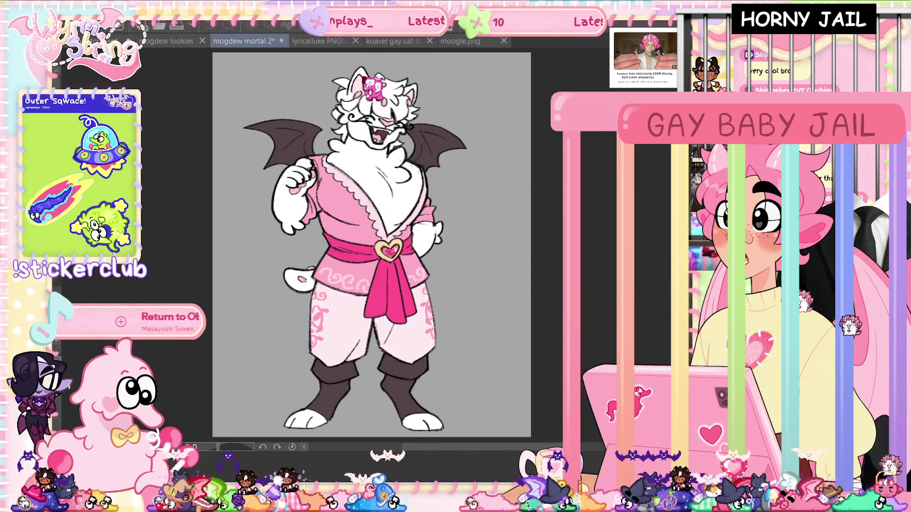
scroll(372, 88, "up", 5)
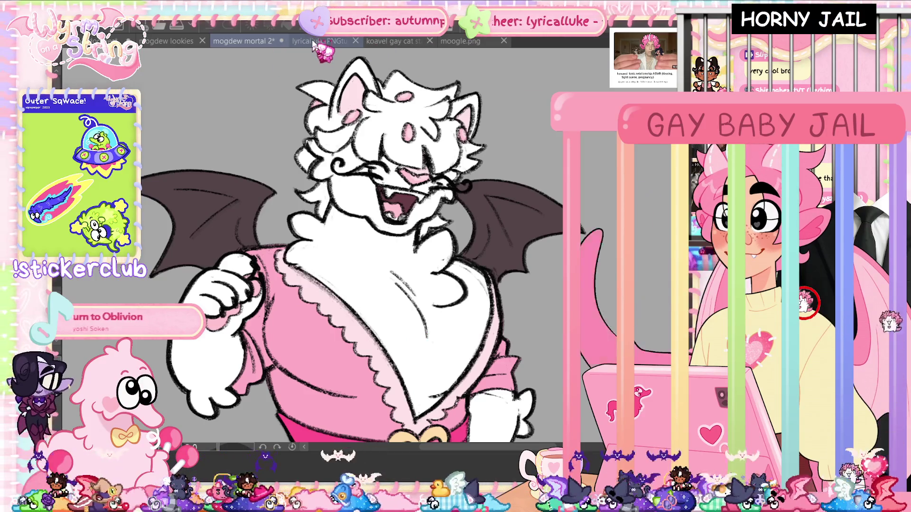
left_click(331, 42)
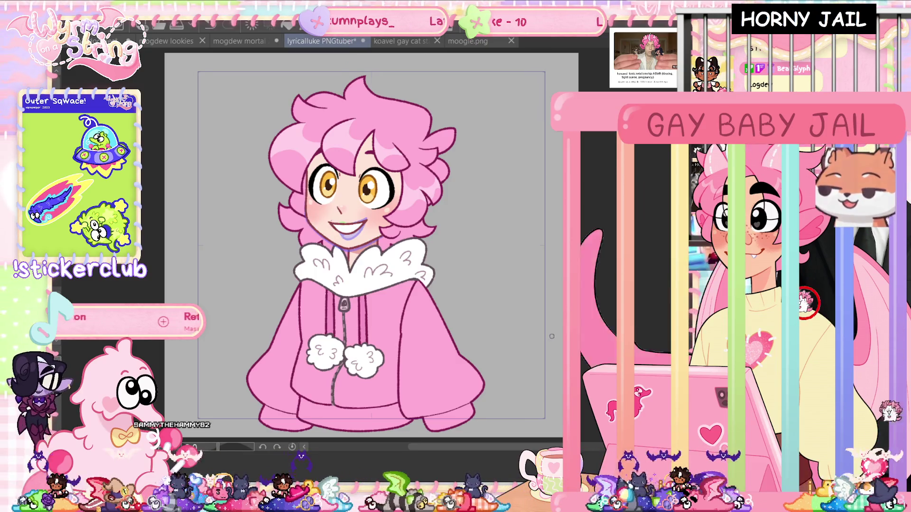
Step to the open-mouth frame, show the timeline with Alt+6, and play the mouth animation fitted to the window.
scroll(314, 213, "up", 3)
scroll(314, 213, "up", 2)
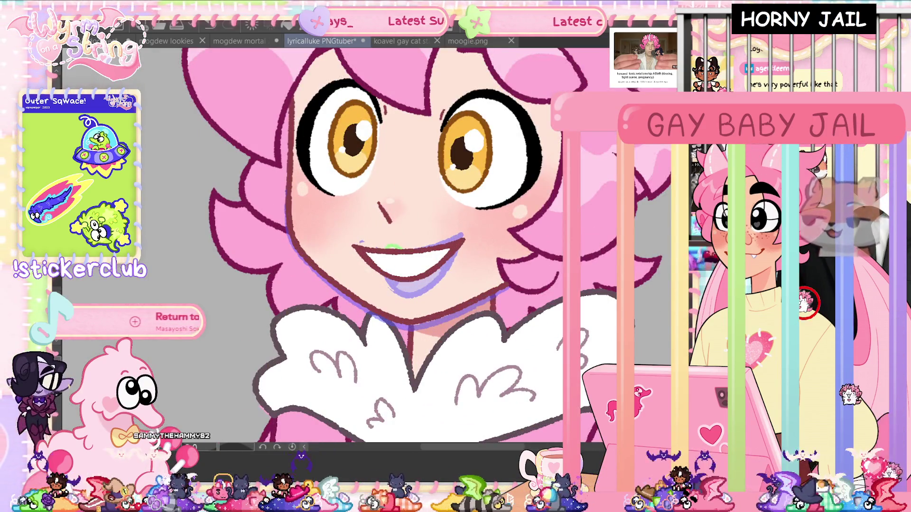
key("ctrl+z")
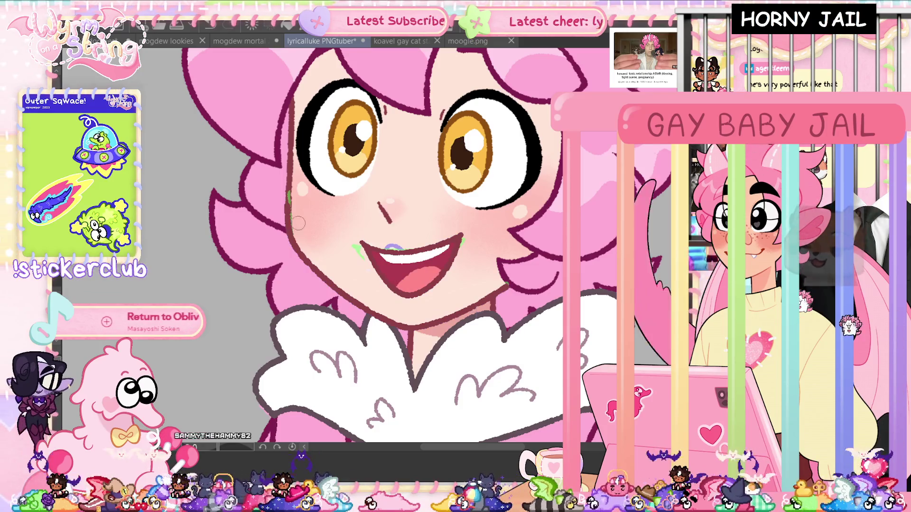
scroll(290, 223, "up", 1)
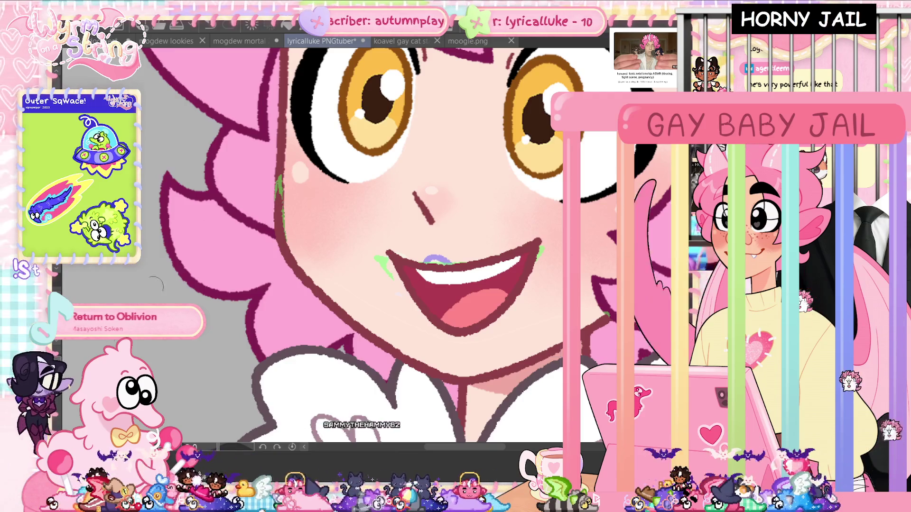
key("alt+6")
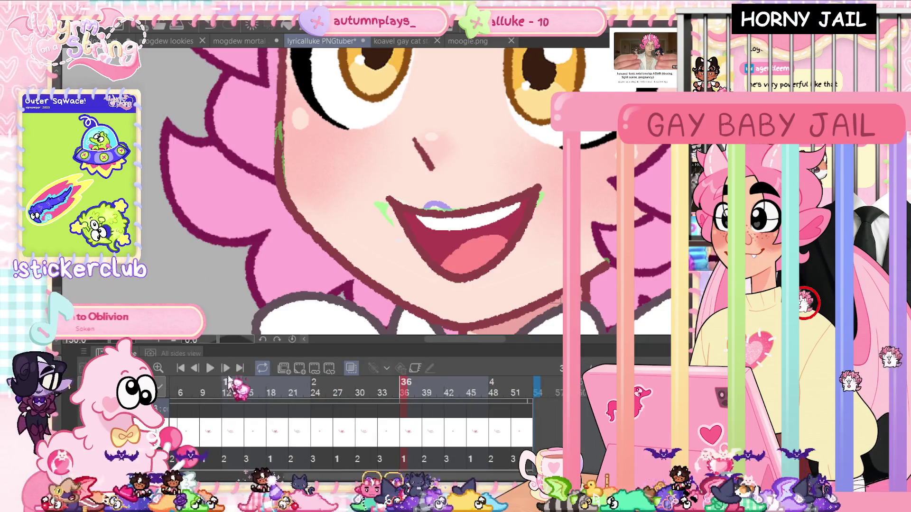
key("Return")
scroll(360, 190, "down", 5)
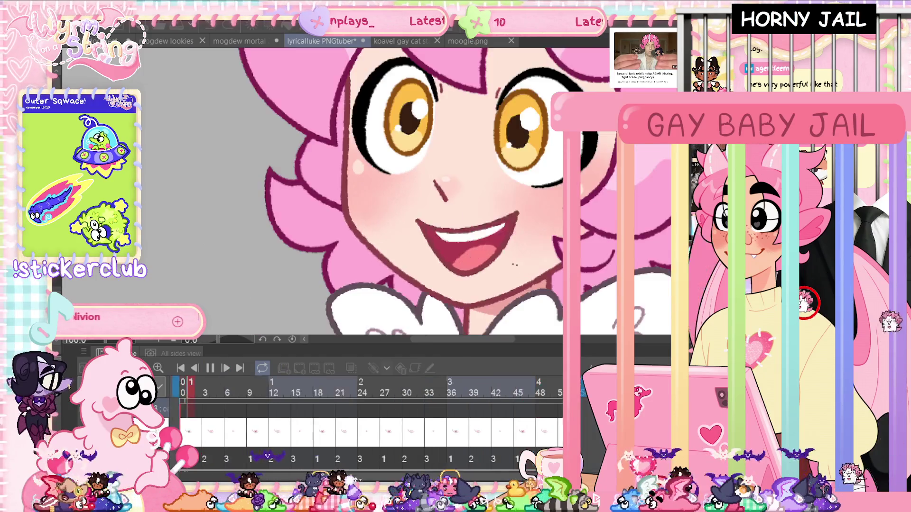
key("ctrl+0")
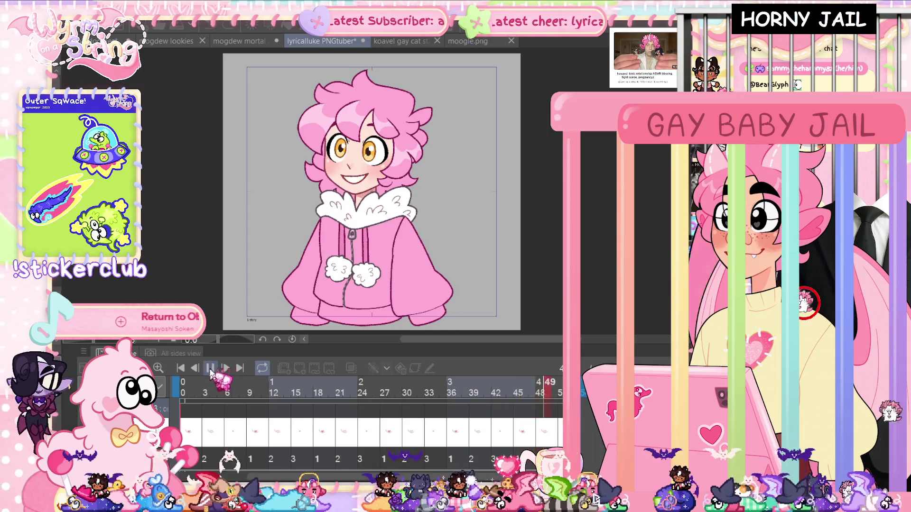
Pause playback and reveal the bold line-art and pink sparkly fairy wings layers.
left_click(210, 369)
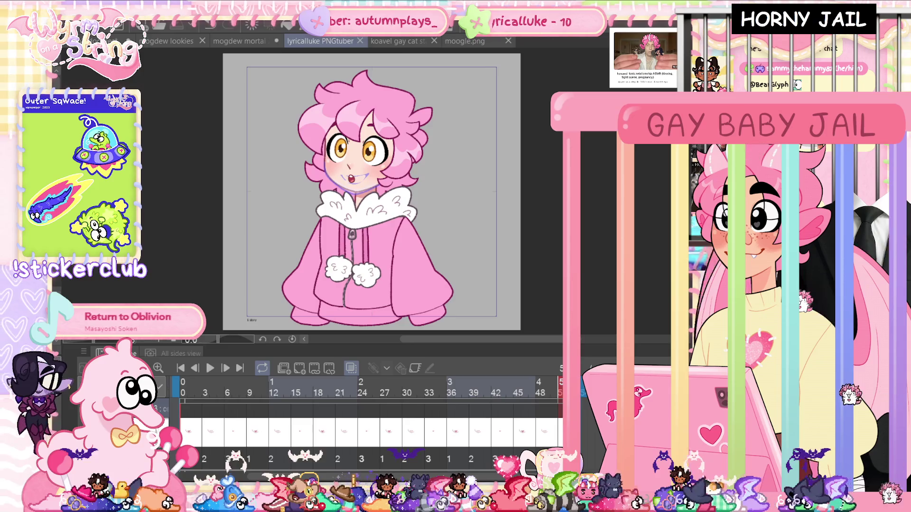
key("ctrl+z")
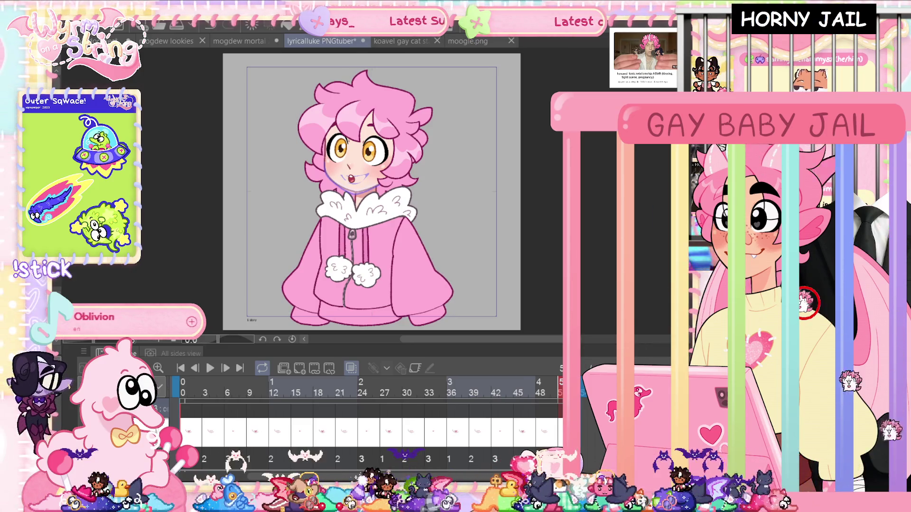
key("ctrl+z")
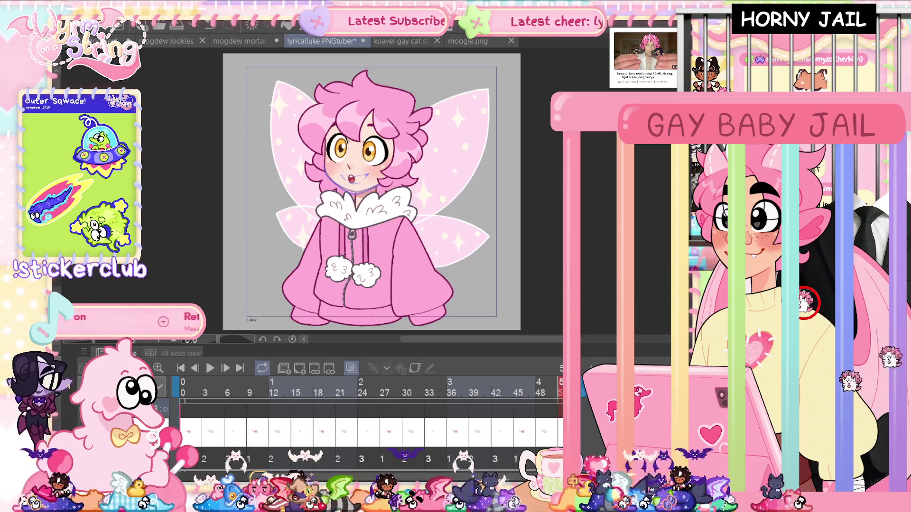
key("Tab")
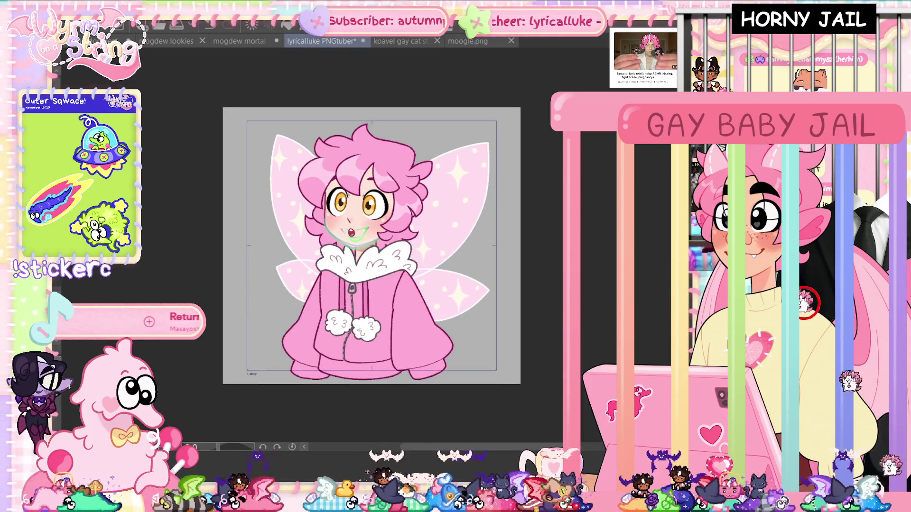
key("ctrl+s")
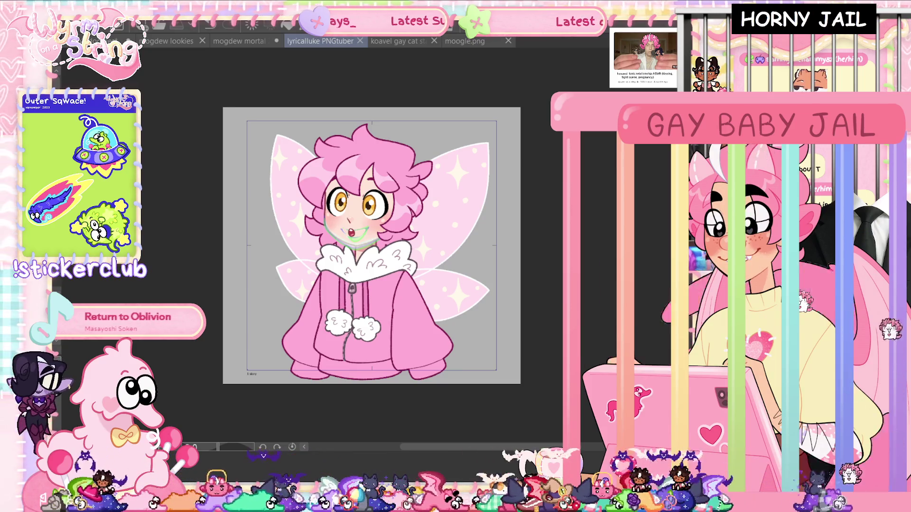
key("ctrl+shift+Tab")
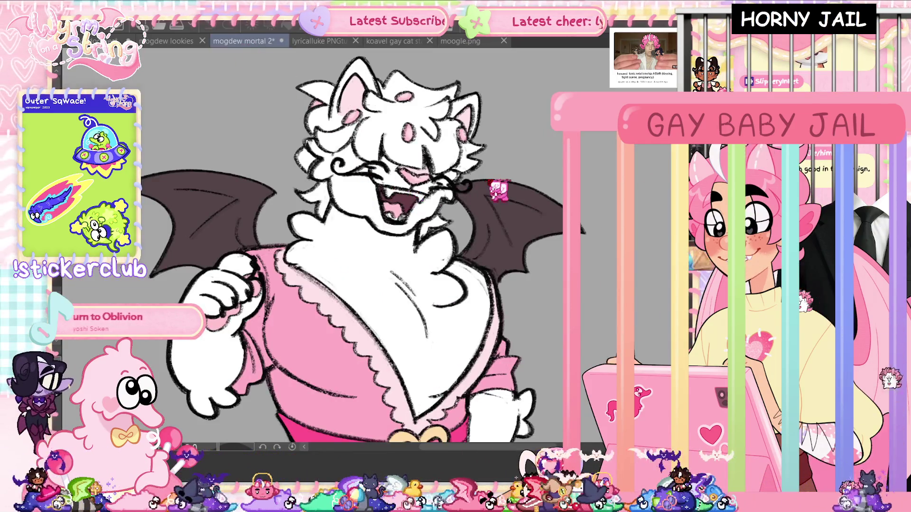
key("ctrl+0")
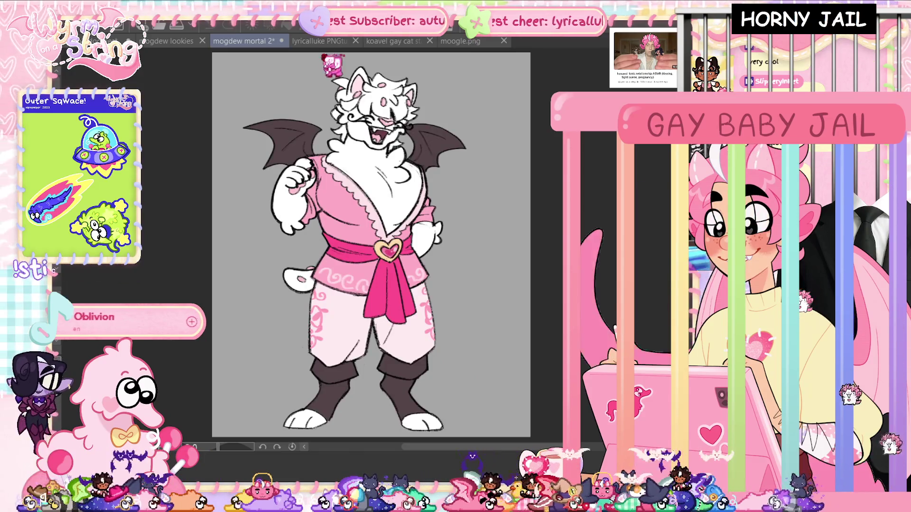
left_click(322, 41)
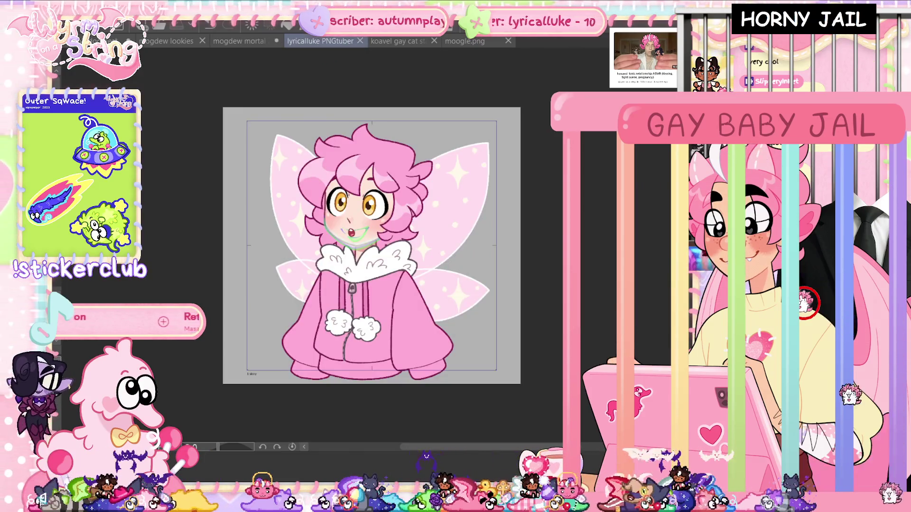
Zoom in on the fairy and swap the open mouth for the closed smile.
key("ctrl+0")
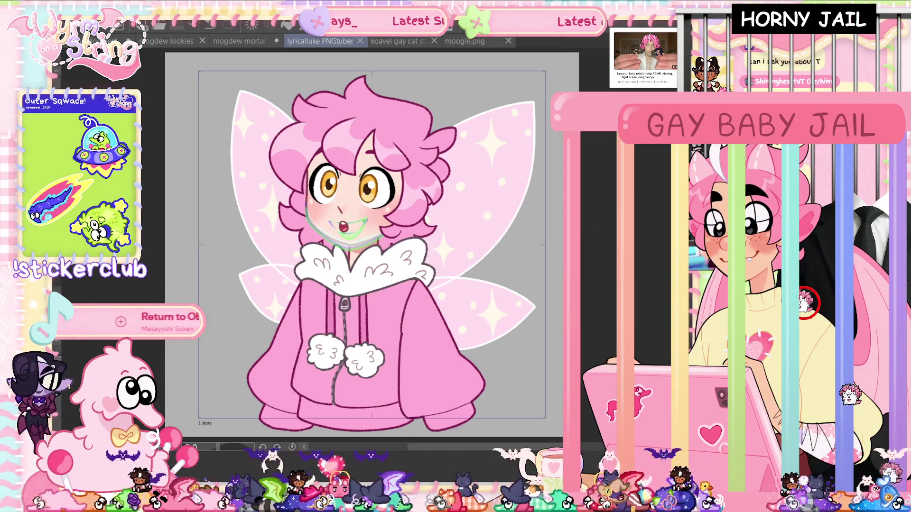
key("ctrl+z")
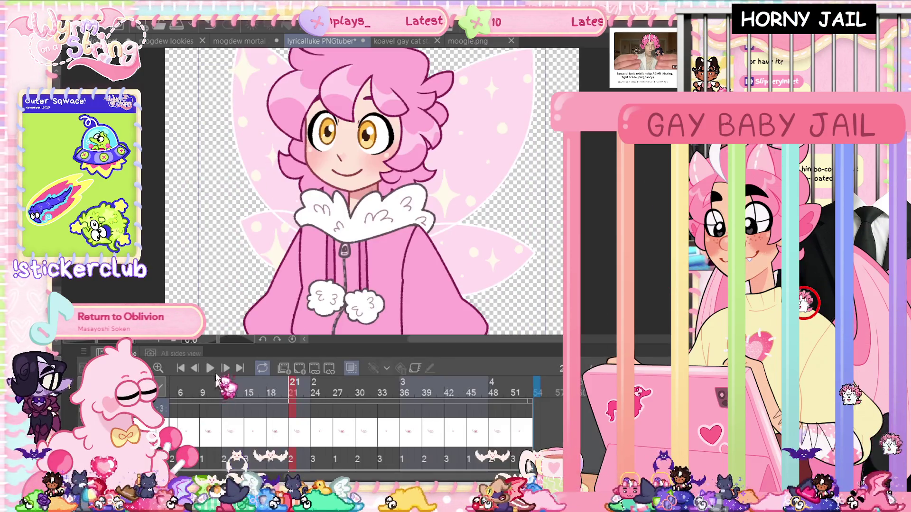
Play the fairy animation, hide the timeline and save the PNGtuber document.
left_click(207, 371)
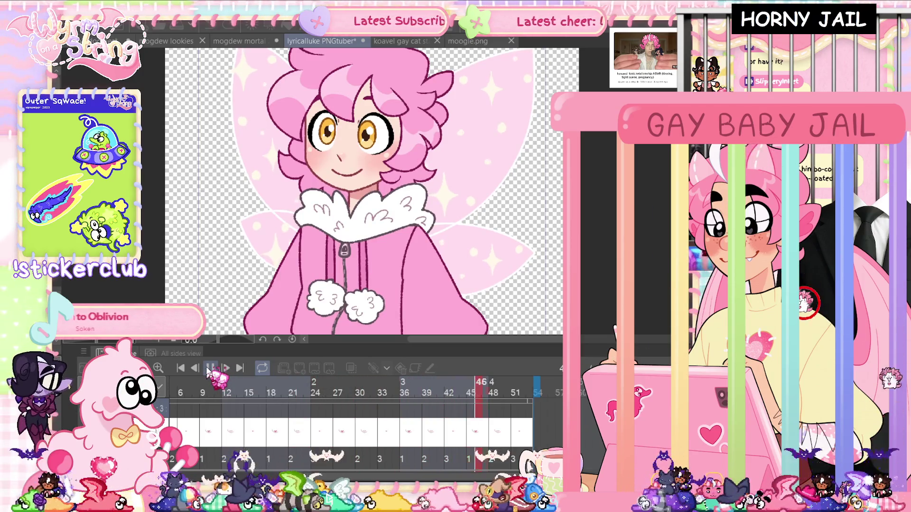
key("Tab")
key("ctrl+s")
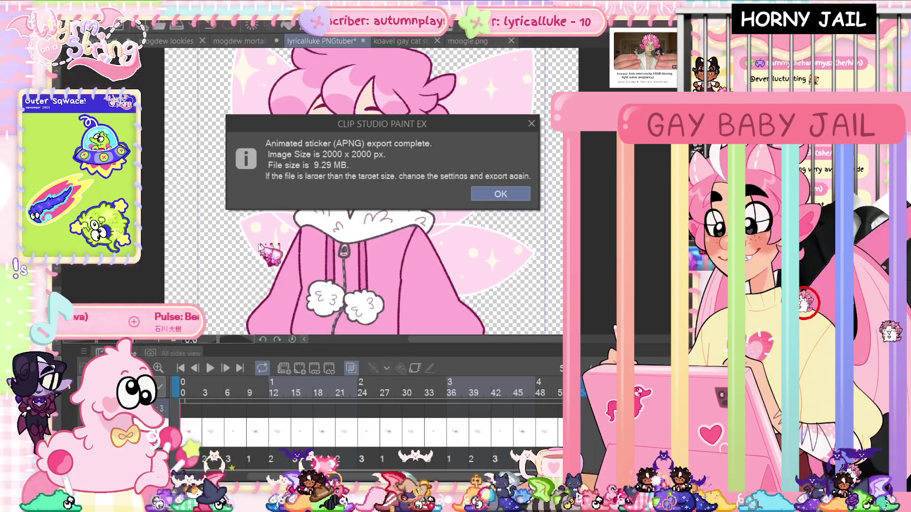
Dismiss the export-complete message, hide the timeline and save the fairy document again.
key("Return")
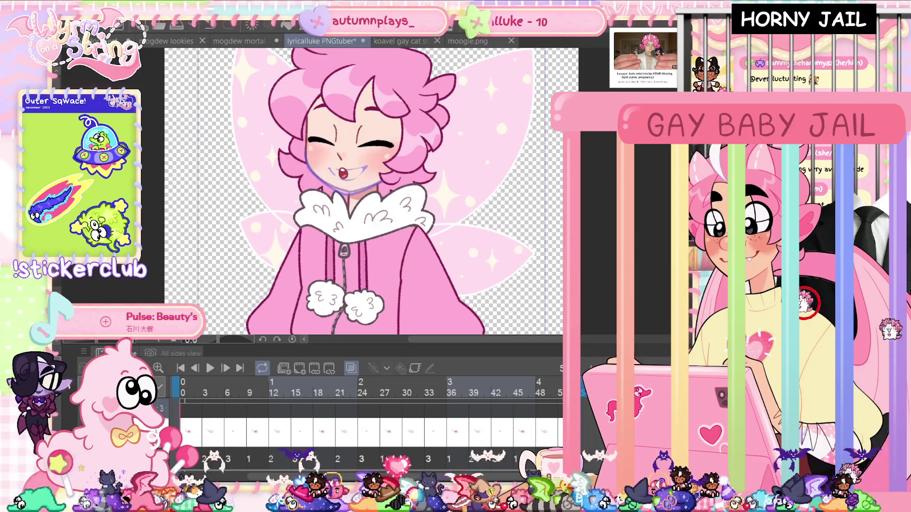
key("Tab")
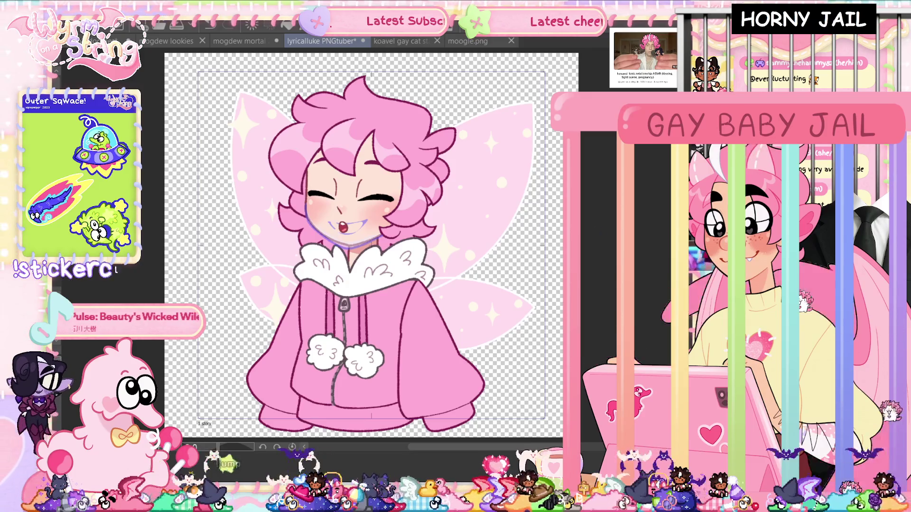
key("ctrl+s")
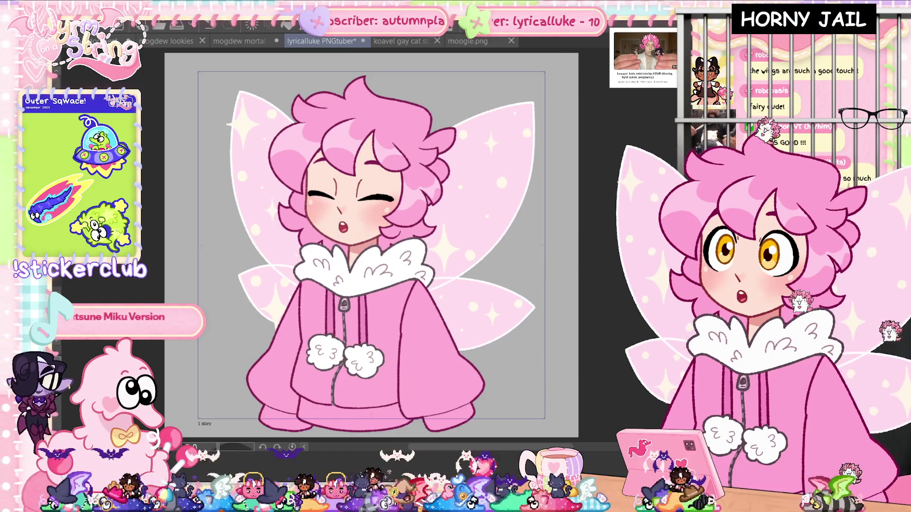
scroll(334, 249, "up", 10)
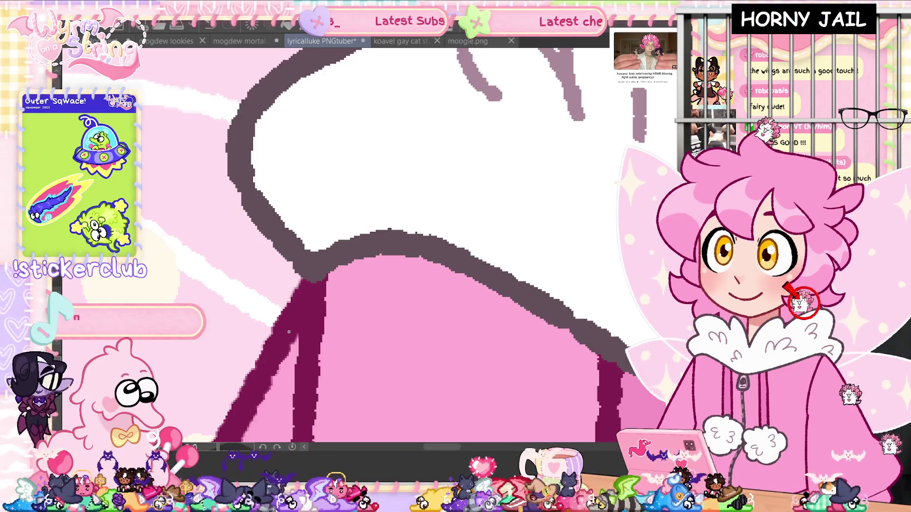
key("ctrl+0")
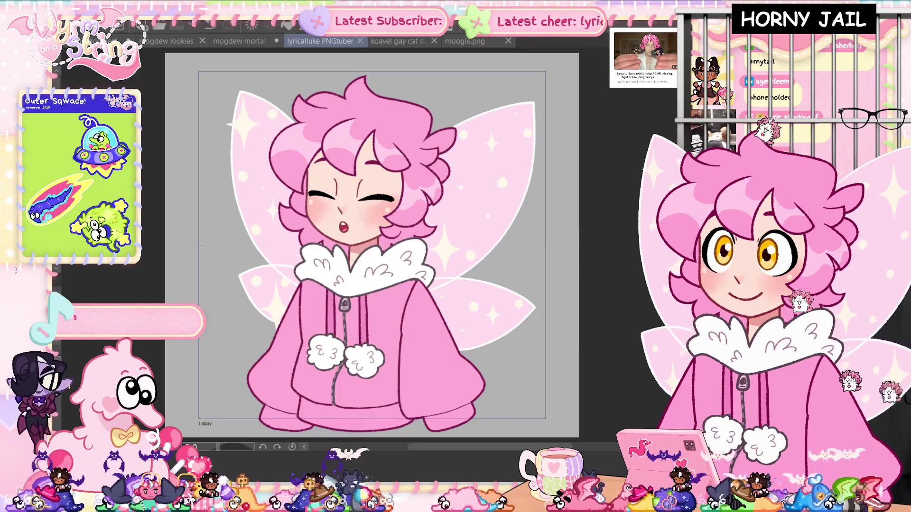
key("Delete")
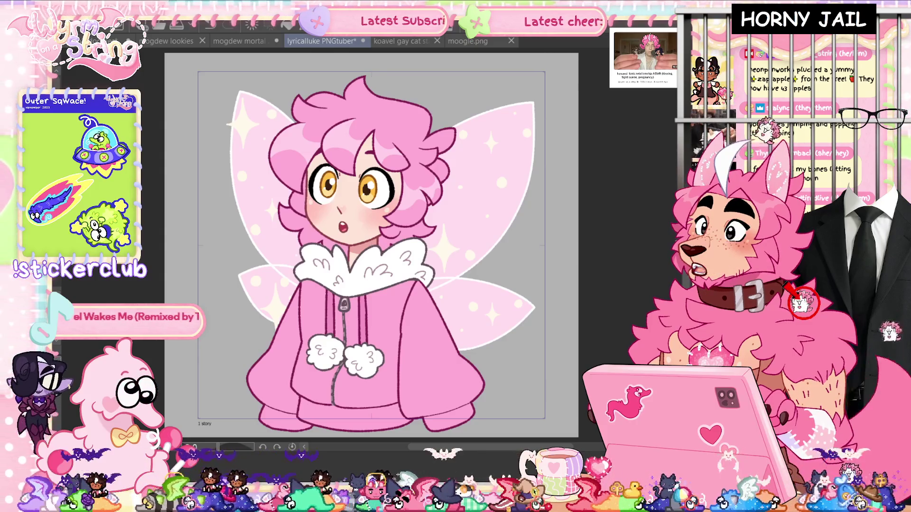
Create a new blank Animation canvas.
key("ctrl+n")
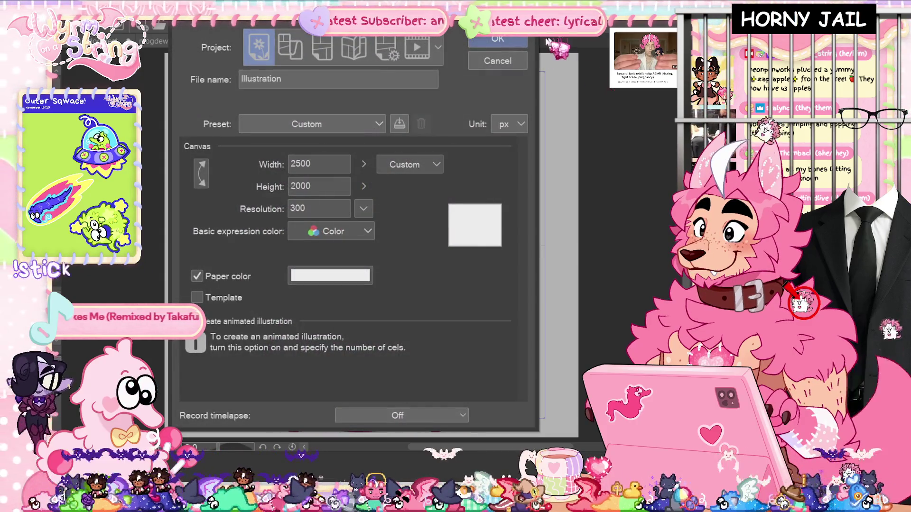
left_click(420, 50)
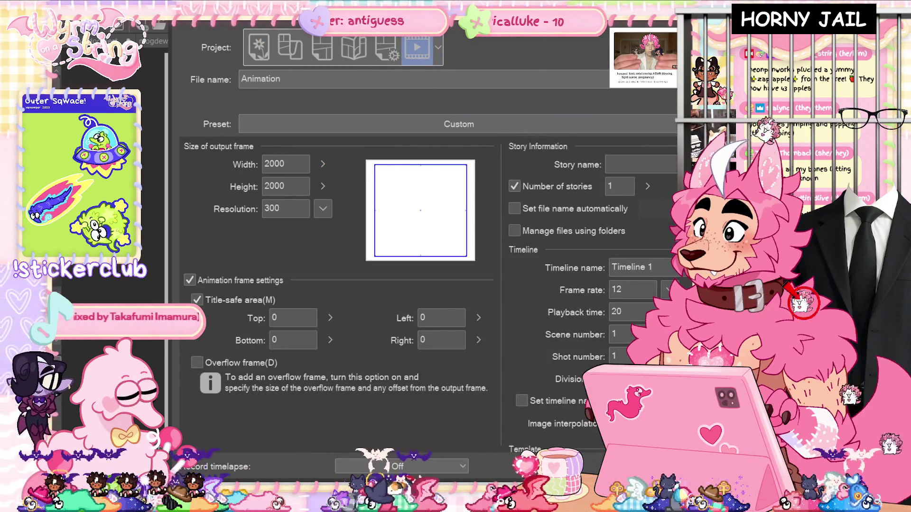
key("Return")
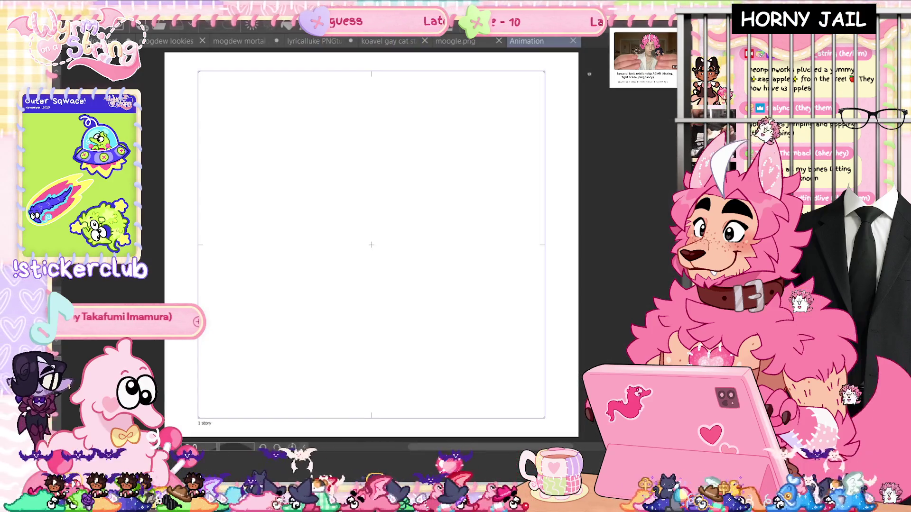
Set the paper colour to light grey C1C1C1, then close the animation file.
left_click(153, 274)
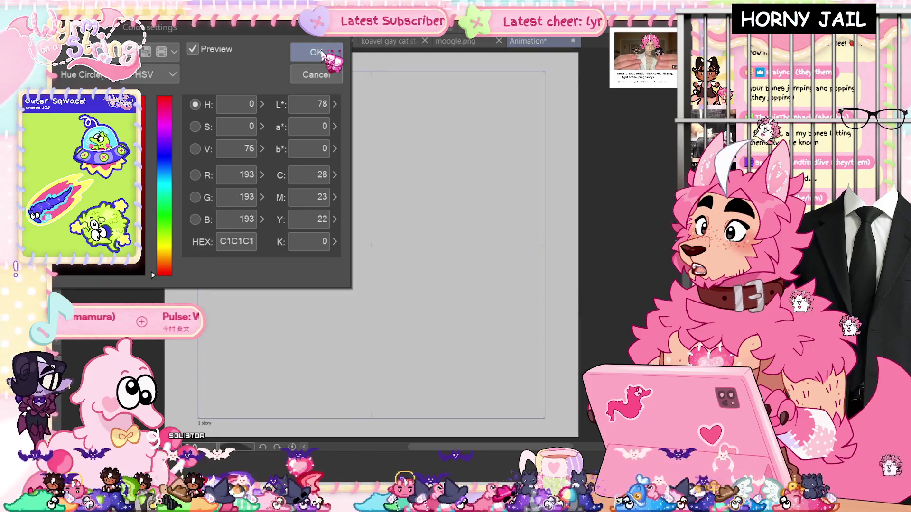
left_click(323, 54)
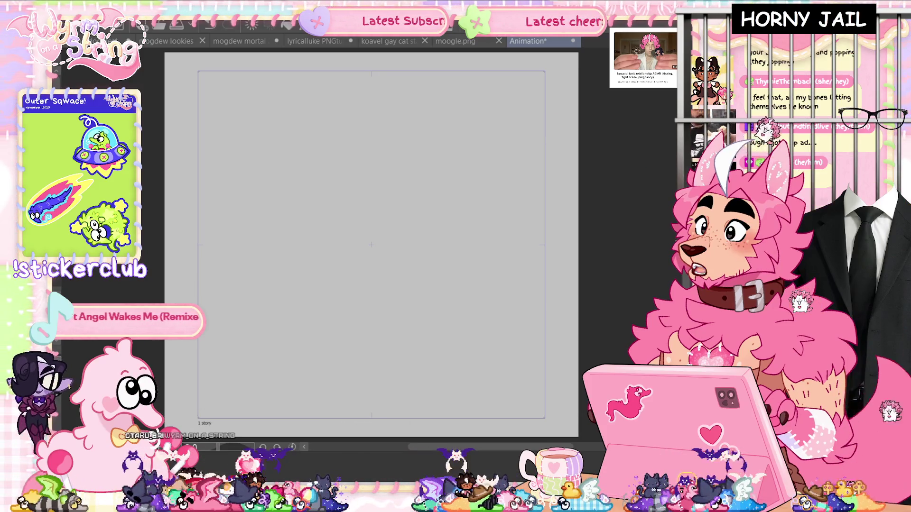
key("ctrl+w")
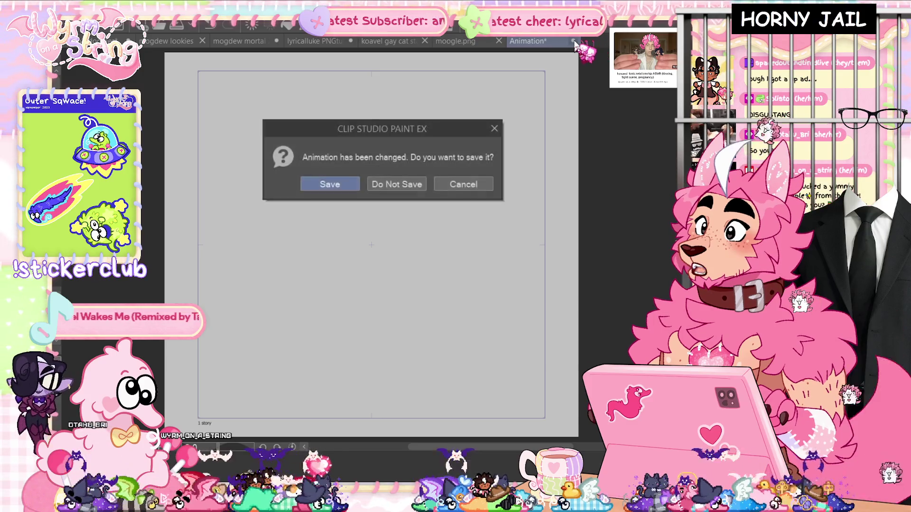
Discard the unsaved animation and create a new 2000 × 2000 px Illustration canvas.
left_click(400, 188)
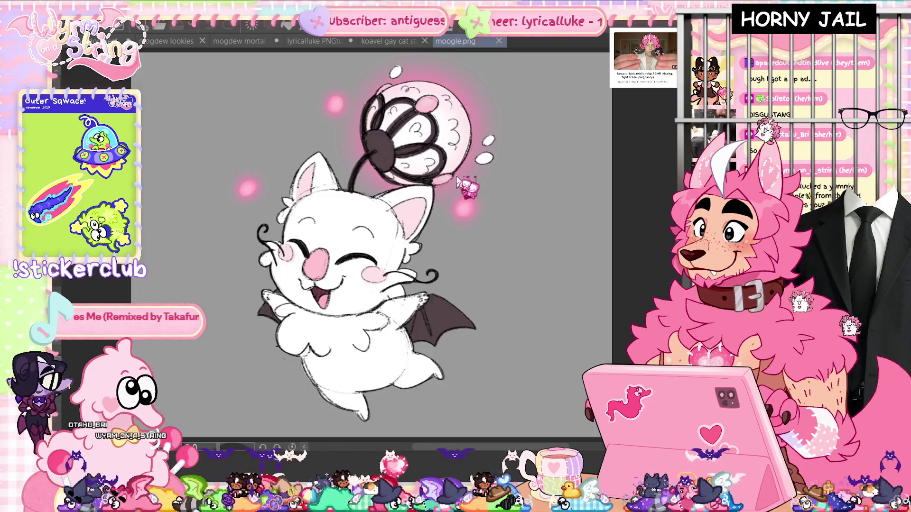
key("ctrl+n")
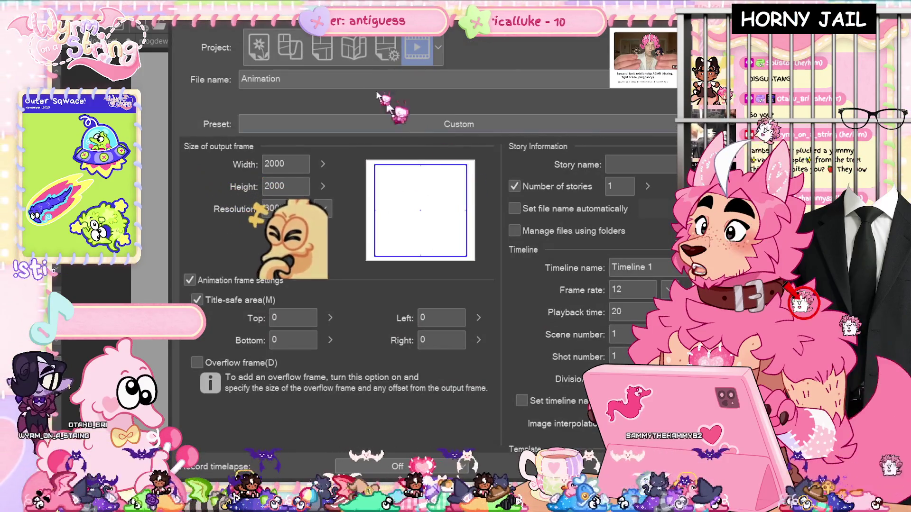
left_click(259, 47)
double_click(308, 164)
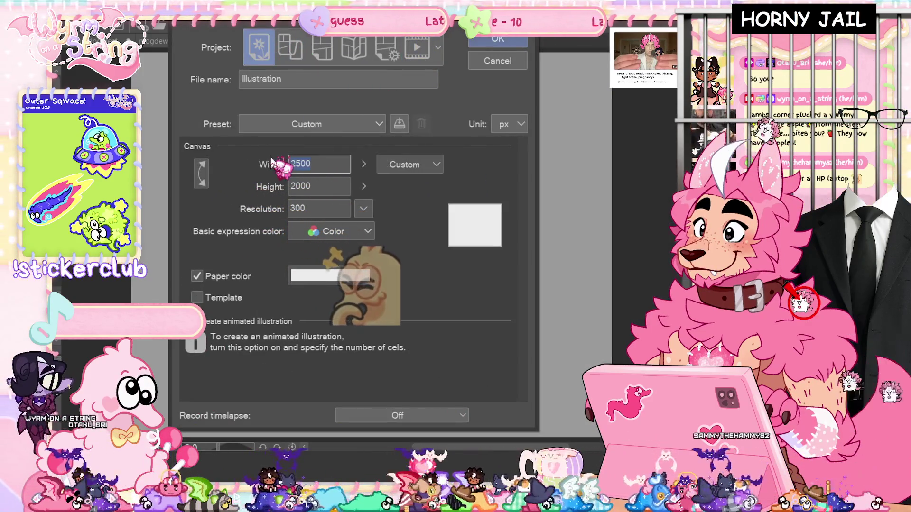
type("2000")
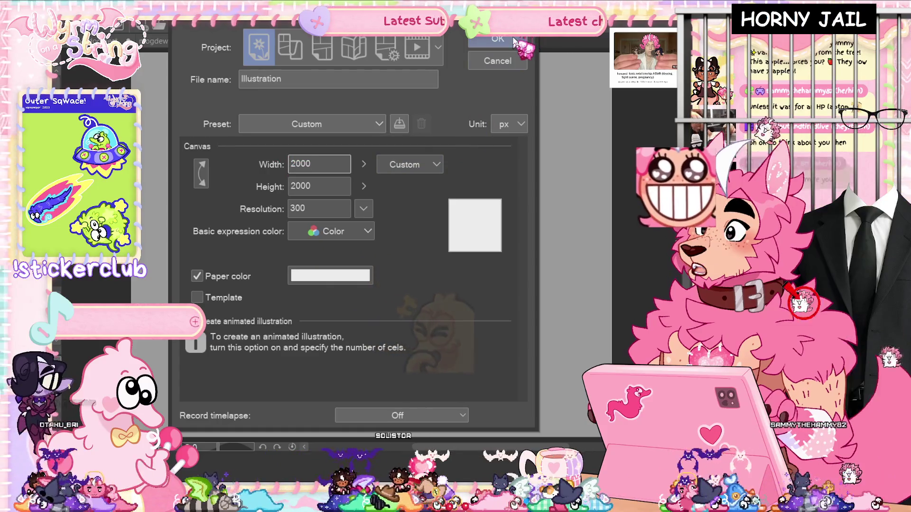
left_click(514, 40)
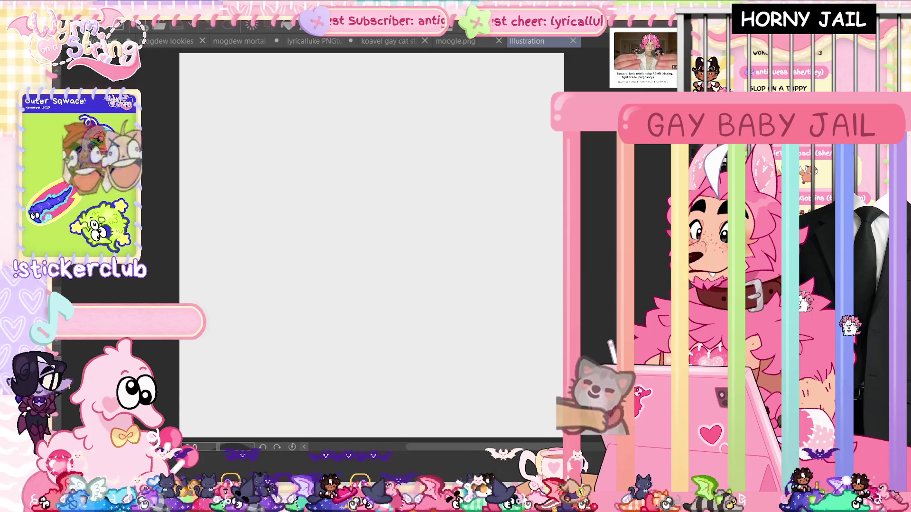
left_click_drag(375, 193, 385, 309)
Remove the test stroke, sketch a large round head circle, then undo that first attempt.
key("ctrl+z")
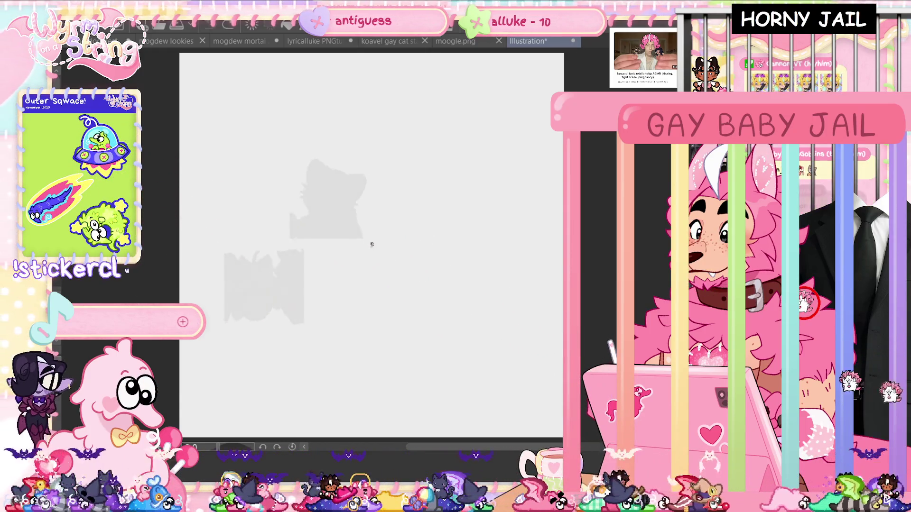
mouse_move(345, 120)
left_mouse_down()
mouse_move(482, 138)
mouse_move(432, 107)
mouse_move(376, 112)
mouse_move(488, 176)
mouse_move(436, 126)
left_mouse_up()
key("ctrl+z")
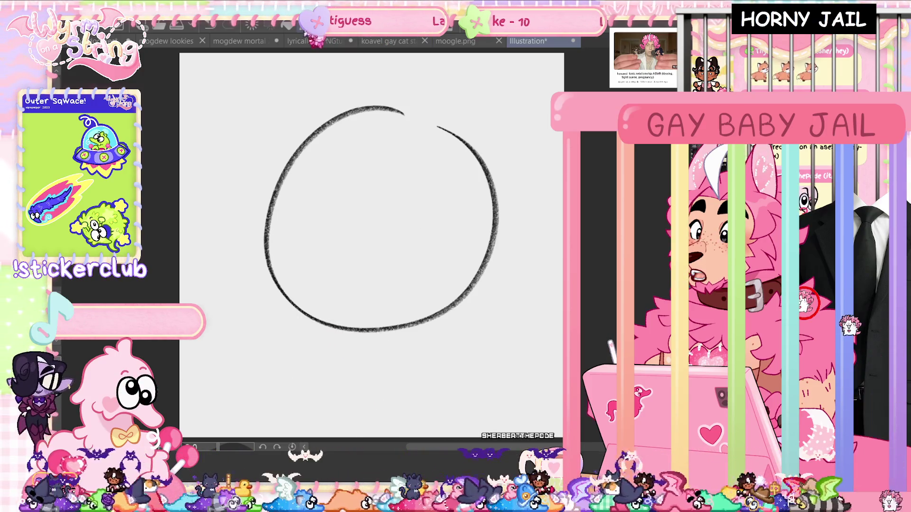
Move the head circle up and to the right with Ctrl+T.
key("ctrl+t")
left_click_drag(441, 255, 464, 240)
left_click(365, 340)
Draw a second round shape overlapping at the lower left, discarding a misplaced stroke.
mouse_move(323, 292)
left_mouse_down()
mouse_move(406, 396)
mouse_move(369, 436)
left_mouse_up()
mouse_move(246, 430)
left_mouse_down()
mouse_move(322, 294)
mouse_move(292, 249)
mouse_move(247, 435)
left_mouse_up()
key("ctrl+z")
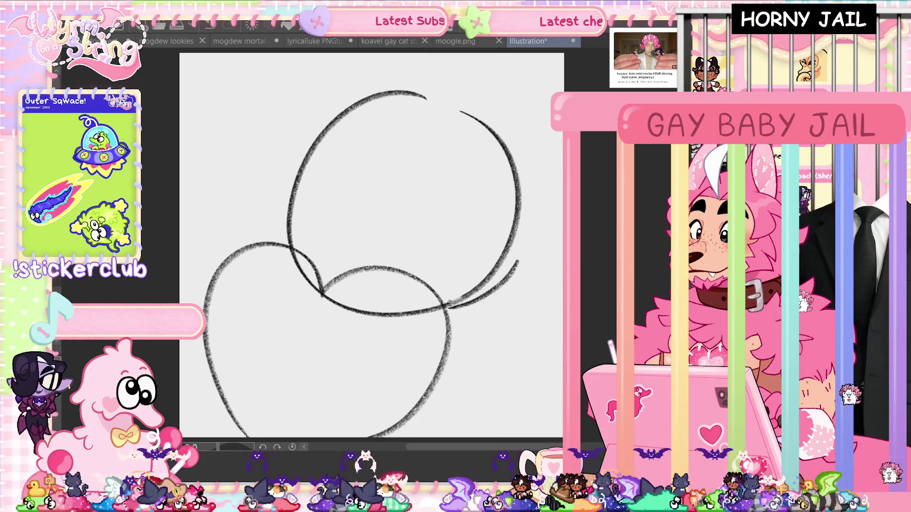
Erase stray inner strokes where the circles overlap and show the PNGtuber reference in a split pane.
left_click_drag(515, 258, 484, 281)
mouse_move(434, 308)
left_mouse_down()
mouse_move(360, 311)
mouse_move(323, 293)
left_mouse_up()
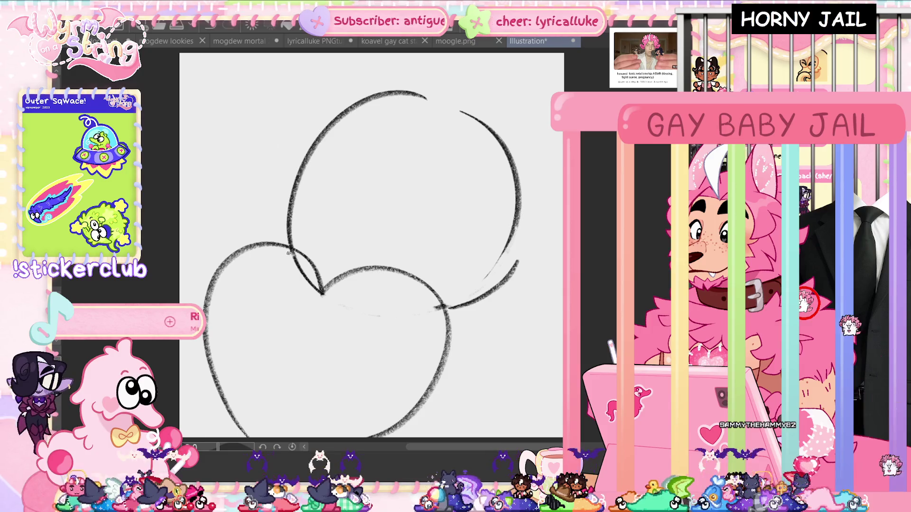
left_click_drag(287, 254, 291, 260)
mouse_move(324, 52)
left_mouse_down()
mouse_move(498, 237)
mouse_move(601, 269)
left_mouse_up()
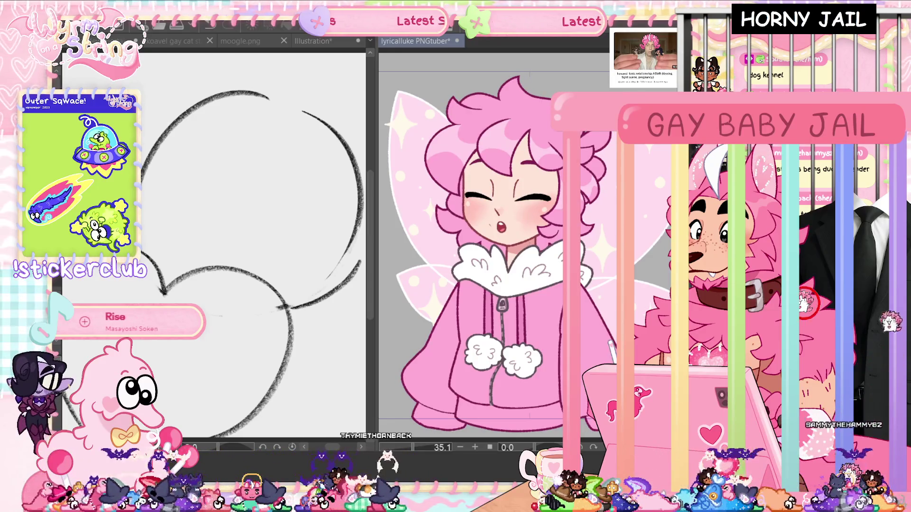
Toggle a reference layer and widen the sketch pane, narrowing the PNGtuber reference to a strip.
key("Delete")
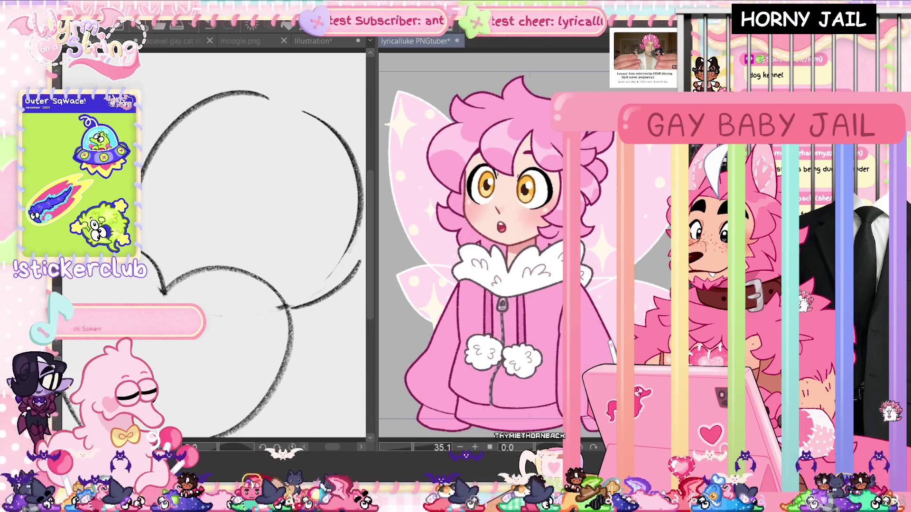
left_click_drag(388, 269, 553, 277)
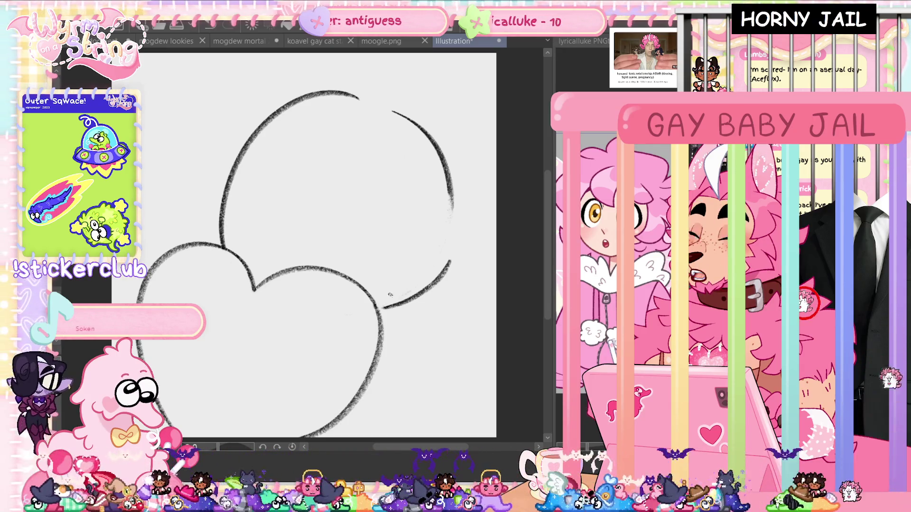
Join the lower-right stroke to the bottom curve and draw a curved top tuft arc.
left_click_drag(384, 310, 444, 280)
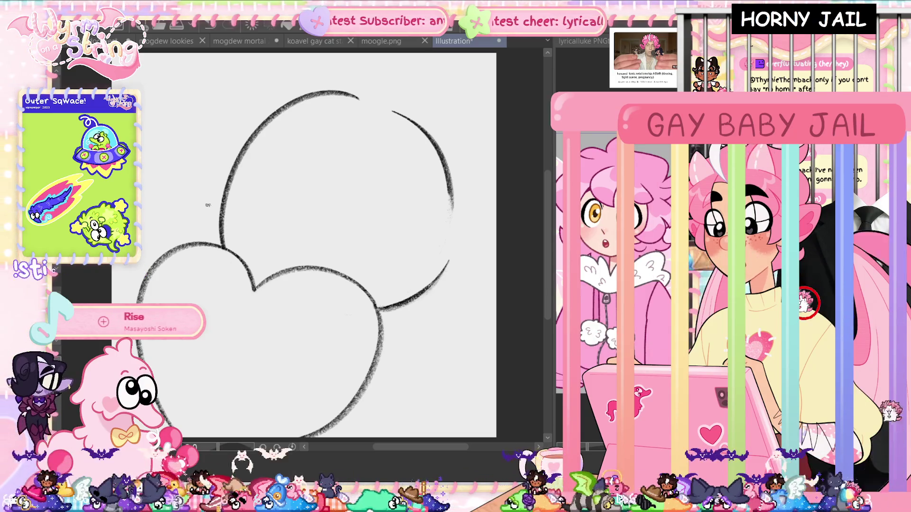
mouse_move(317, 95)
left_mouse_down()
mouse_move(410, 122)
mouse_move(382, 73)
left_mouse_up()
key("ctrl+z")
key("ctrl+z")
left_click_drag(326, 161, 424, 119)
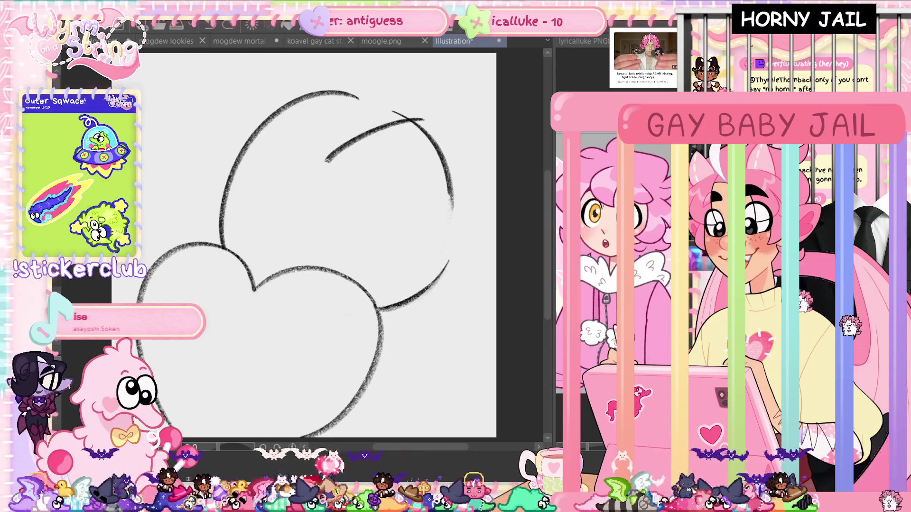
left_click_drag(364, 65, 371, 66)
key("ctrl+z")
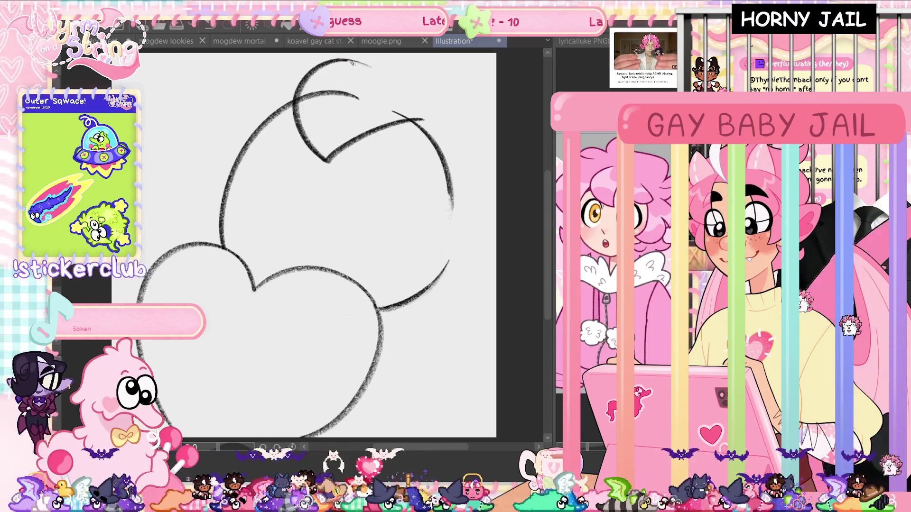
left_click_drag(349, 59, 380, 67)
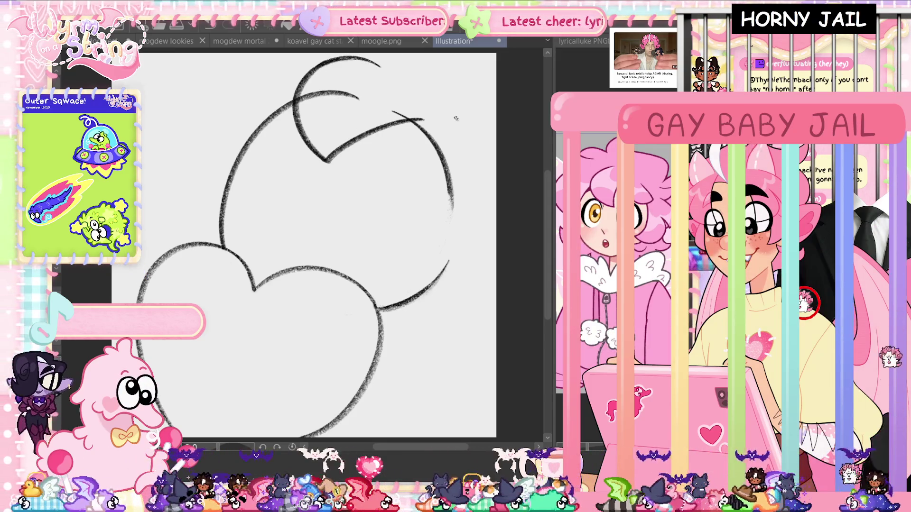
Try several left ear tuft strokes, checking another drawing, then keep only the top arc extension.
mouse_move(292, 104)
left_mouse_down()
mouse_move(195, 179)
mouse_move(298, 105)
left_mouse_up()
key("ctrl+z")
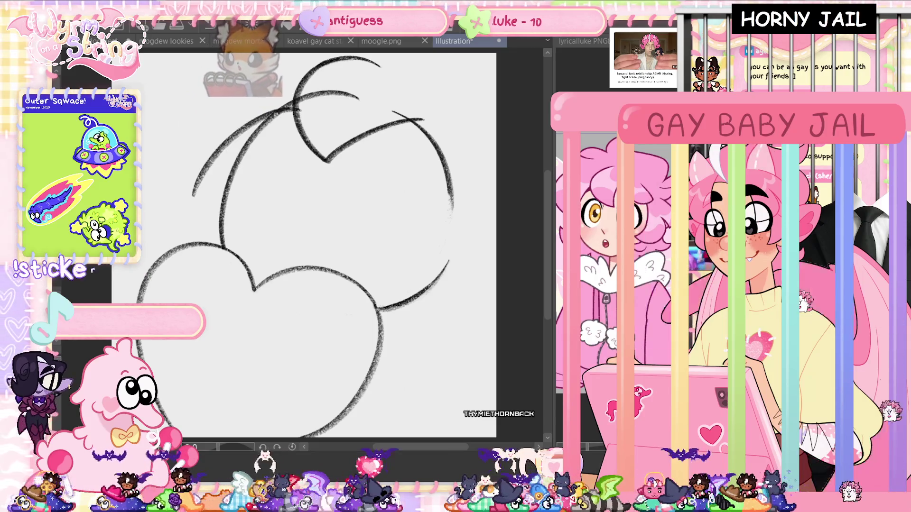
left_click_drag(194, 195, 205, 53)
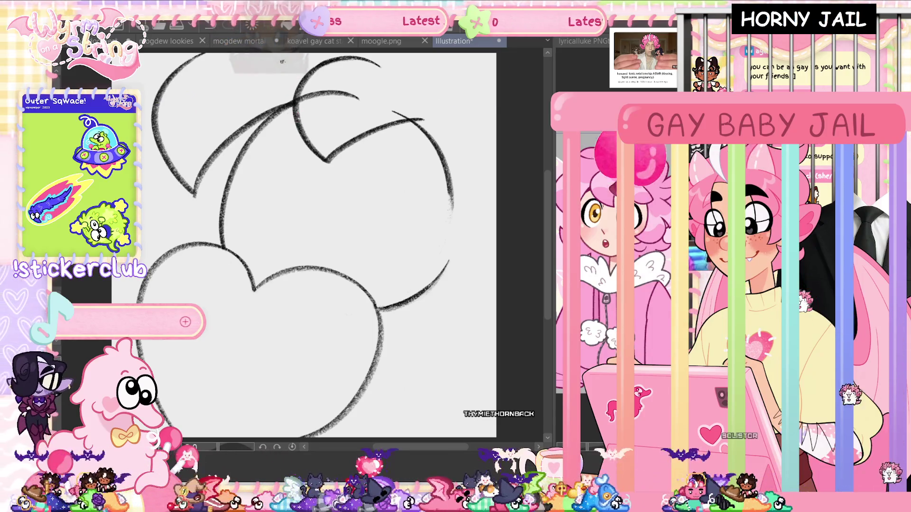
key("ctrl+z")
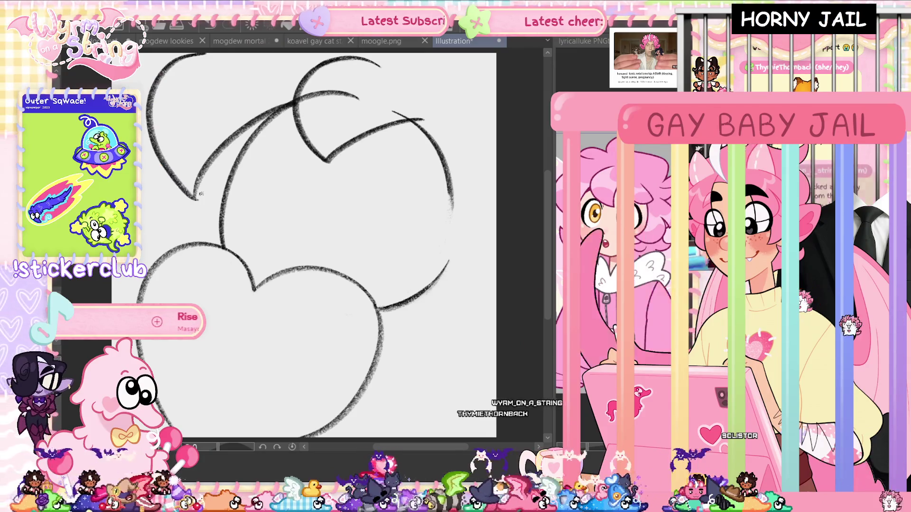
key("ctrl+z")
key("ctrl+z")
mouse_move(298, 106)
left_mouse_down()
mouse_move(165, 150)
mouse_move(180, 53)
left_mouse_up()
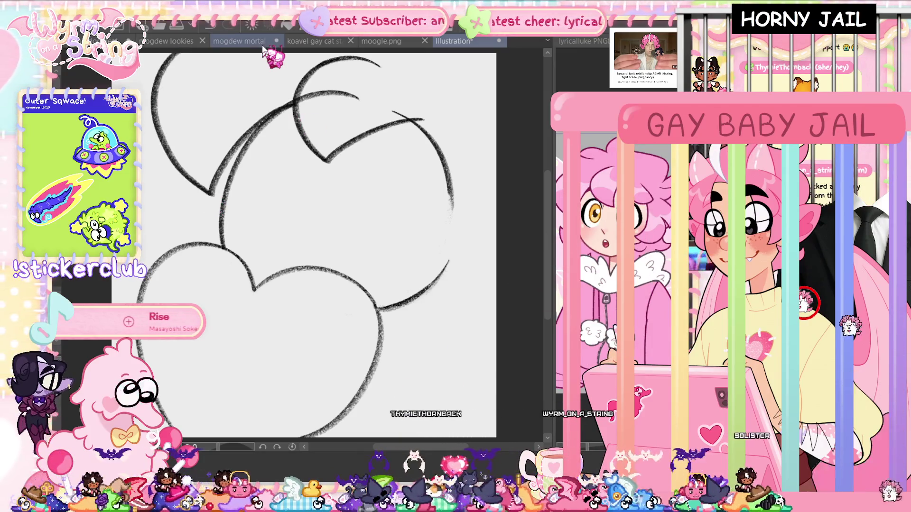
key("ctrl+z")
key("ctrl+z")
mouse_move(274, 112)
left_mouse_down()
mouse_move(190, 156)
mouse_move(179, 53)
left_mouse_up()
left_click(242, 41)
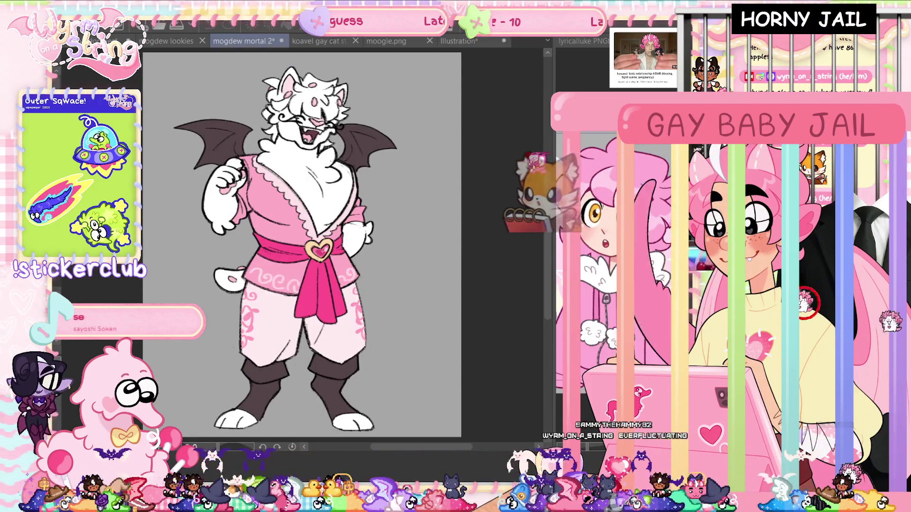
left_click(456, 41)
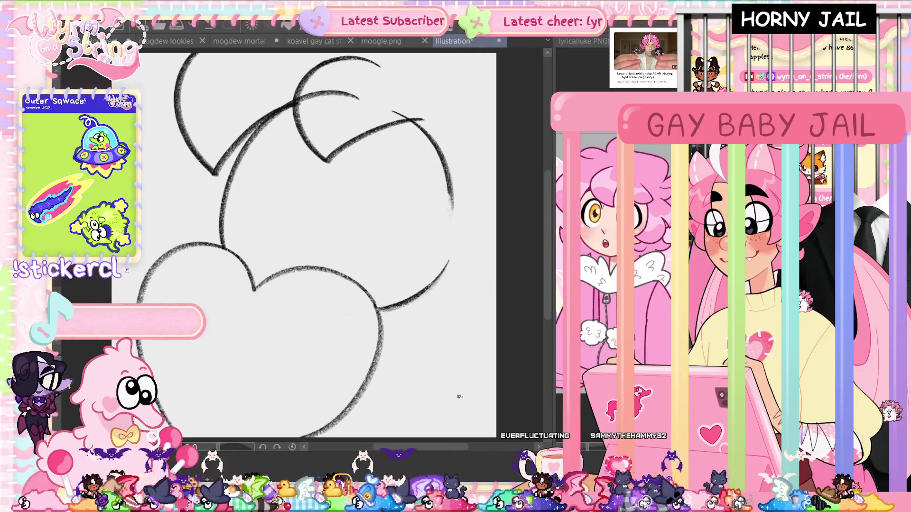
key("ctrl+z")
key("ctrl+z")
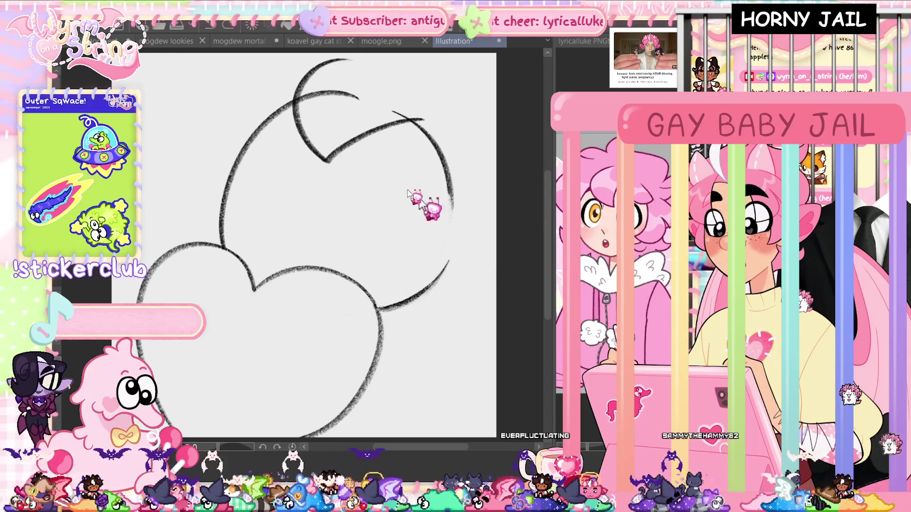
key("ctrl+y")
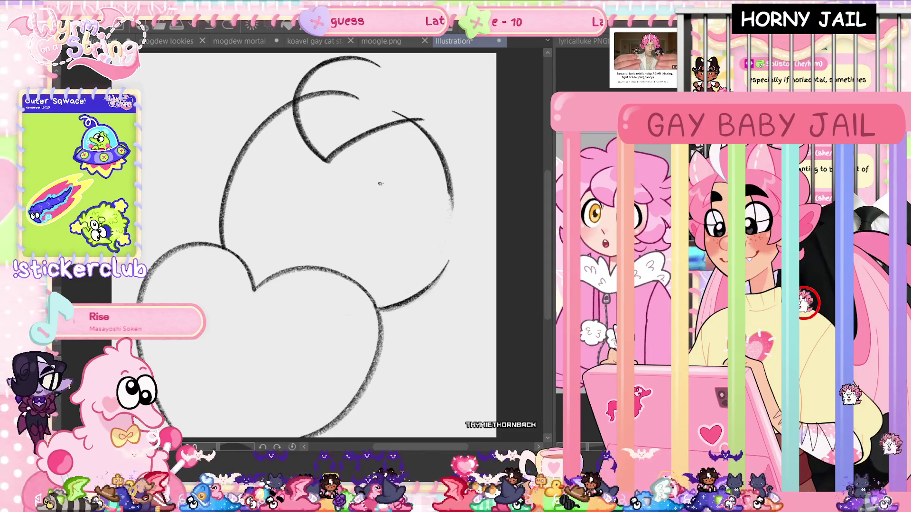
After checking the coloured character, draw the curved left ear tuft joined to the head.
left_click_drag(290, 107, 243, 205)
key("ctrl+z")
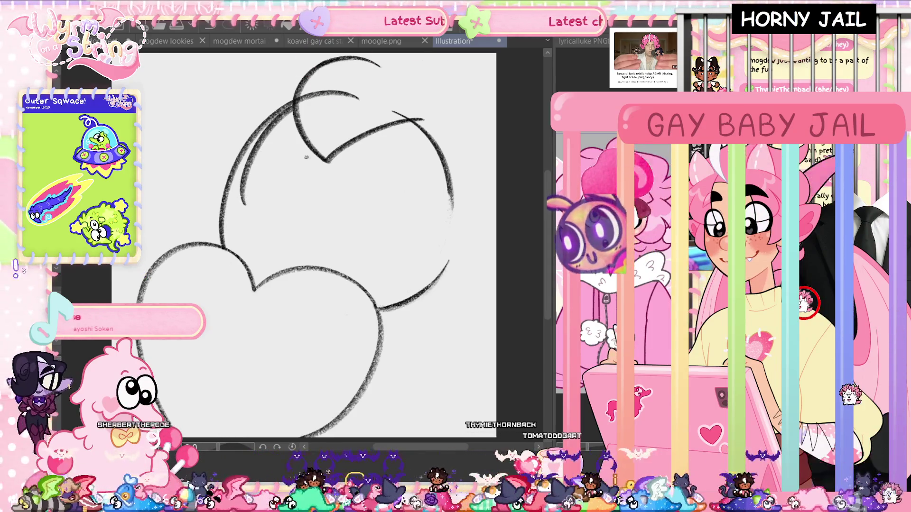
left_click(240, 41)
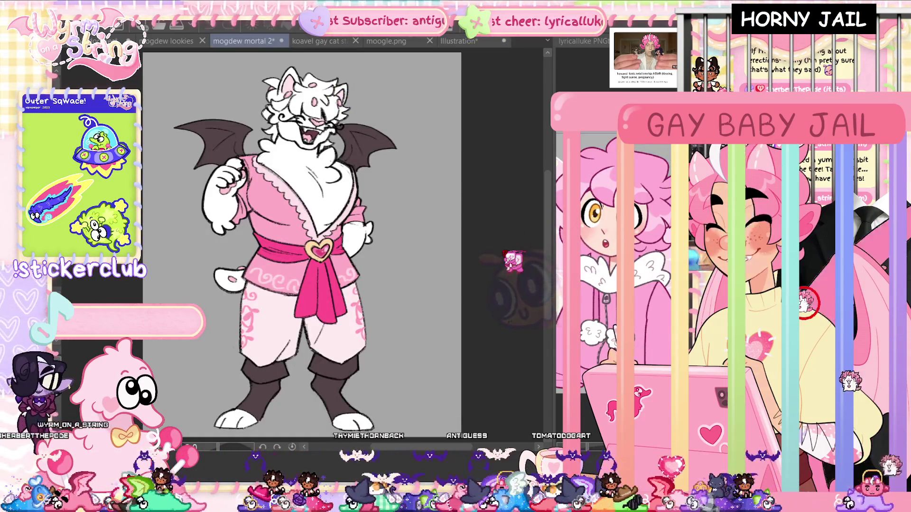
key("ctrl+Tab")
scroll(409, 240, "up", 2)
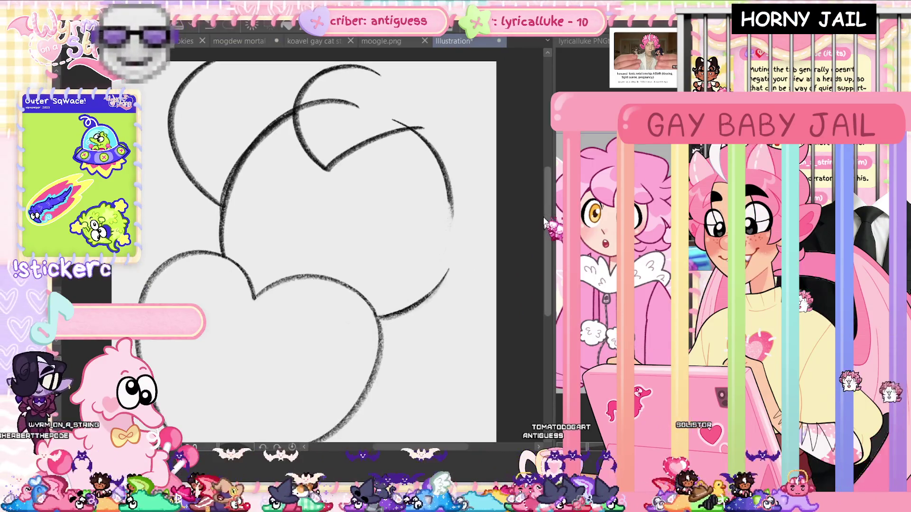
key("ctrl+z")
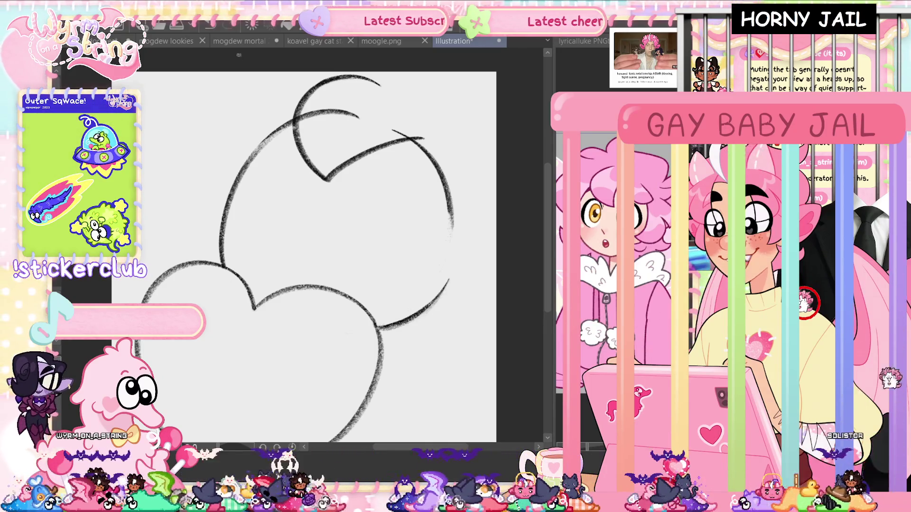
mouse_move(241, 169)
left_mouse_down()
mouse_move(295, 119)
mouse_move(201, 206)
mouse_move(171, 71)
left_mouse_up()
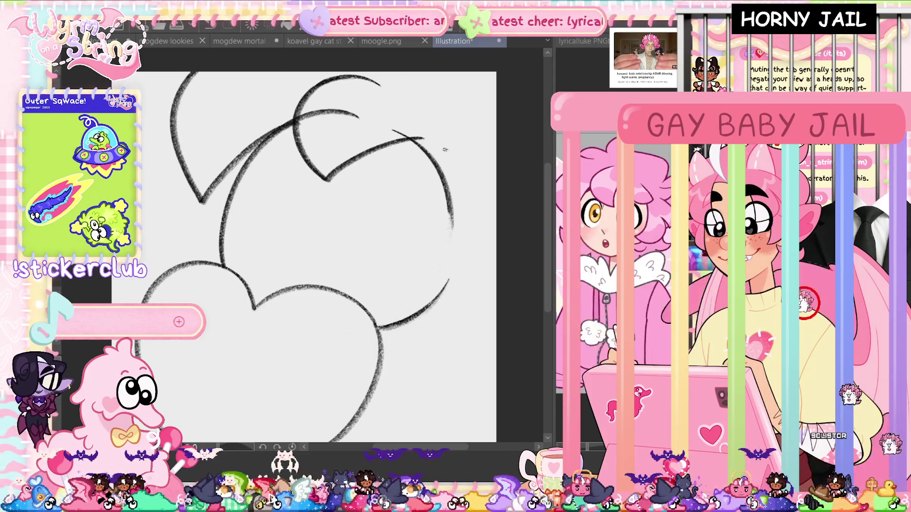
key("ctrl+z")
left_click_drag(231, 169, 295, 121)
left_click_drag(206, 72, 232, 166)
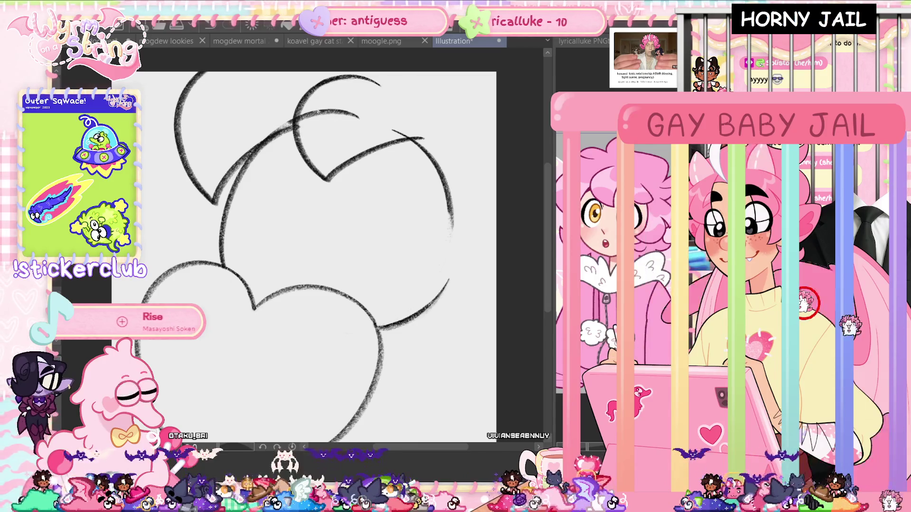
Erase the stray arc inside the top tuft and darken the right tuft's top line.
left_click_drag(357, 116, 313, 113)
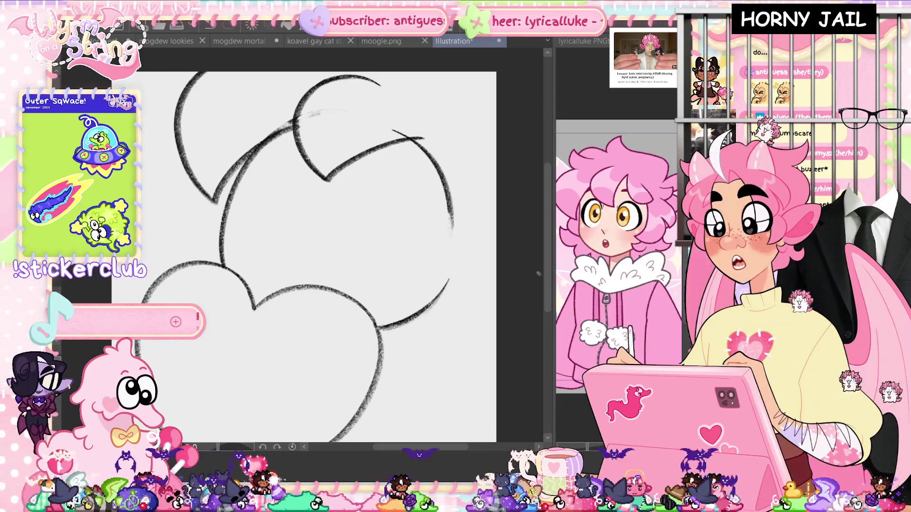
scroll(546, 278, "up", 1)
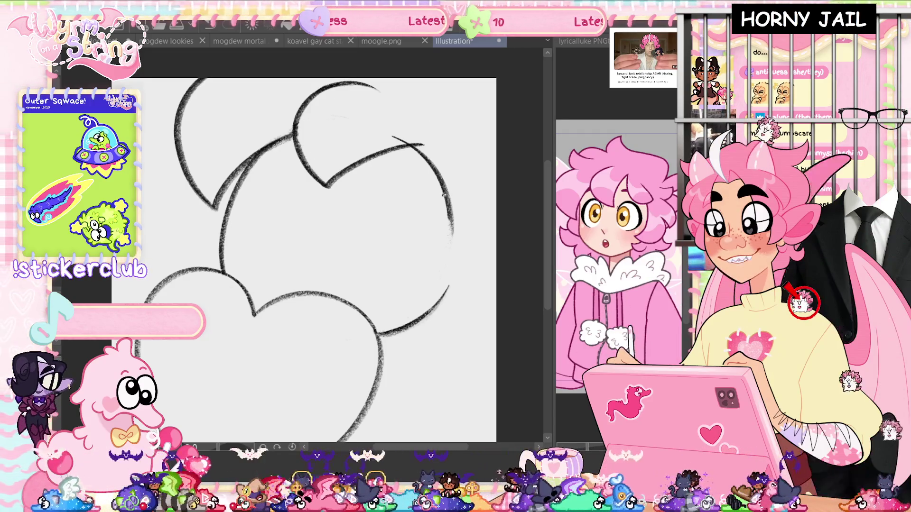
left_click_drag(393, 138, 422, 144)
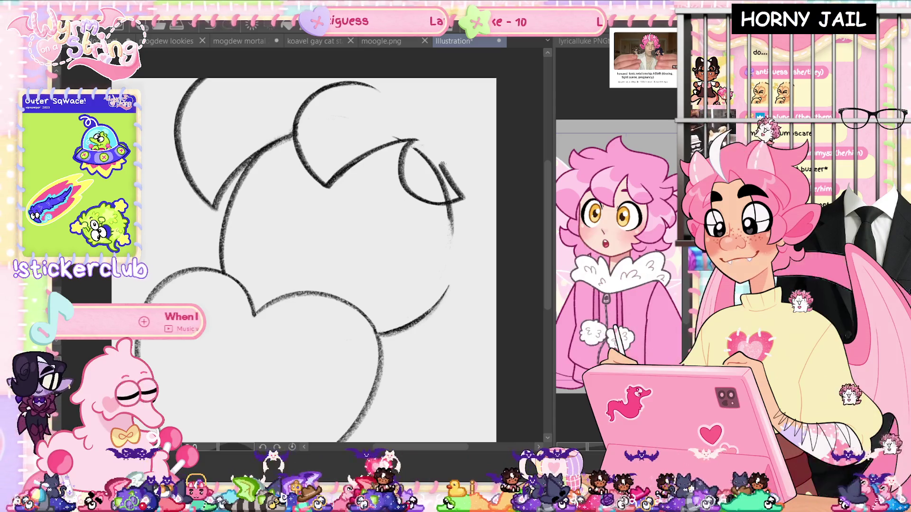
Draw the right tuft's pointed hooked tip and the head's right outline ending in a curl.
key("ctrl+z")
left_click_drag(440, 170, 466, 197)
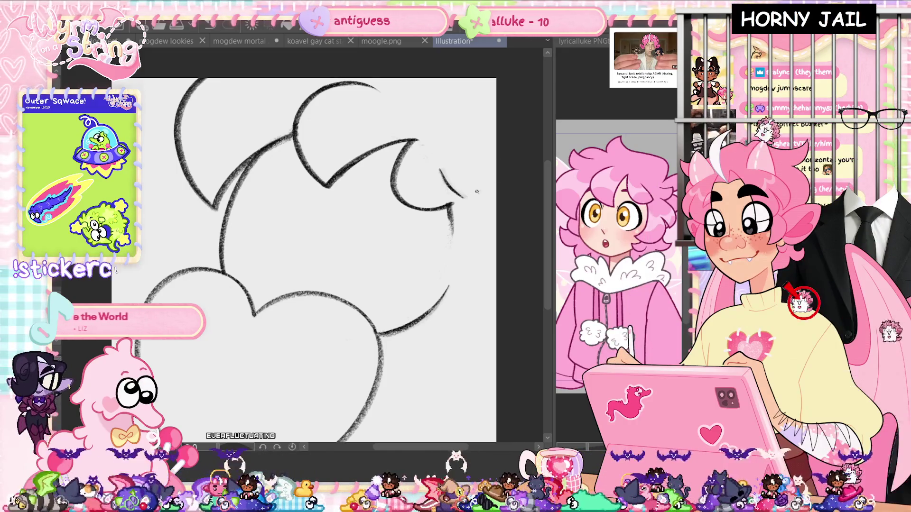
left_click_drag(463, 196, 448, 205)
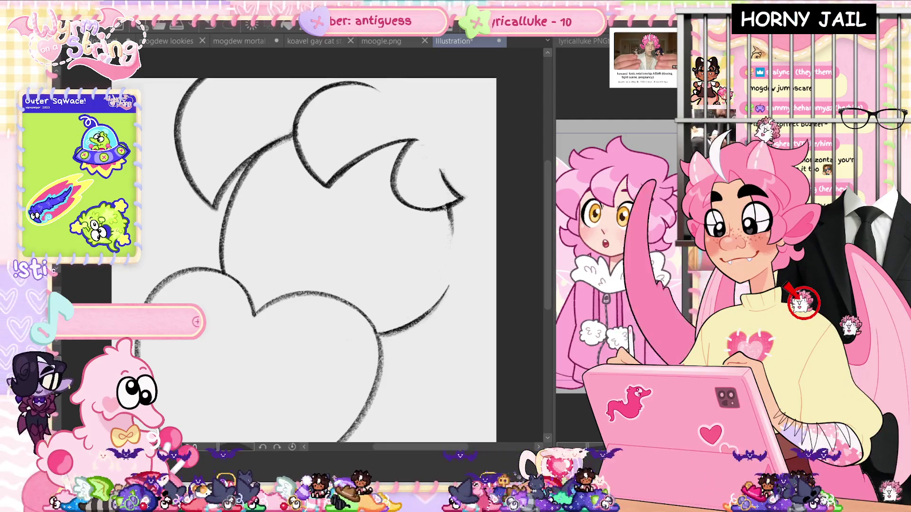
left_click_drag(451, 214, 402, 315)
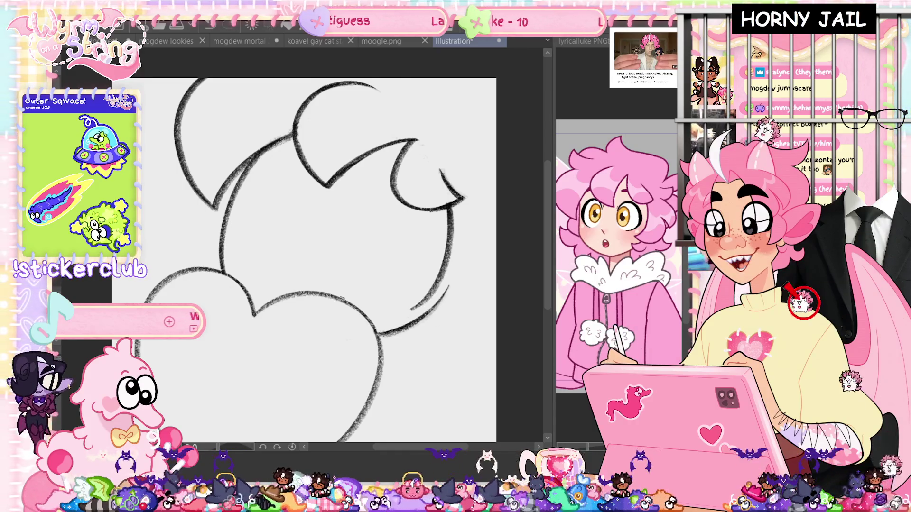
left_click_drag(488, 257, 407, 311)
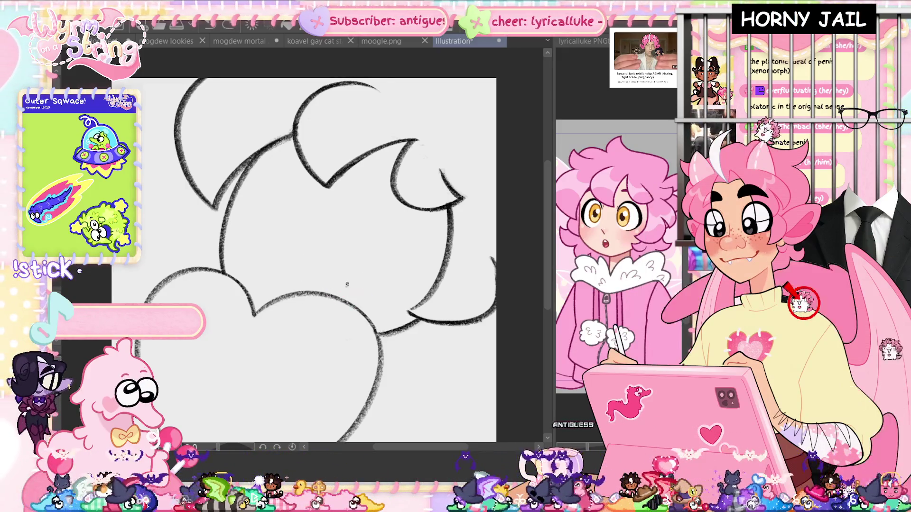
Discard two wavy mouth attempts and draw a wide arched closed eye on the right.
left_click_drag(317, 277, 357, 275)
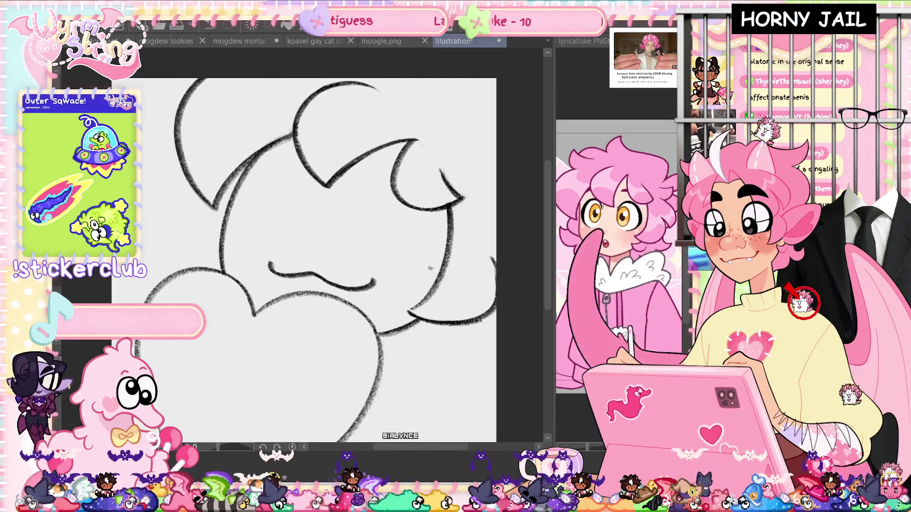
key("ctrl+z")
left_click_drag(301, 279, 377, 280)
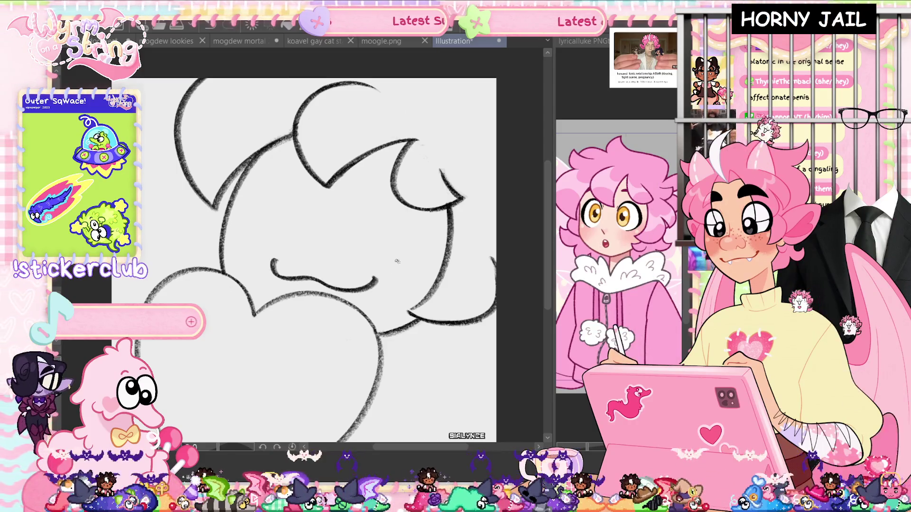
key("ctrl+z")
left_click_drag(354, 249, 429, 270)
key("ctrl+z")
mouse_move(346, 251)
left_mouse_down()
mouse_move(408, 221)
mouse_move(427, 263)
left_mouse_up()
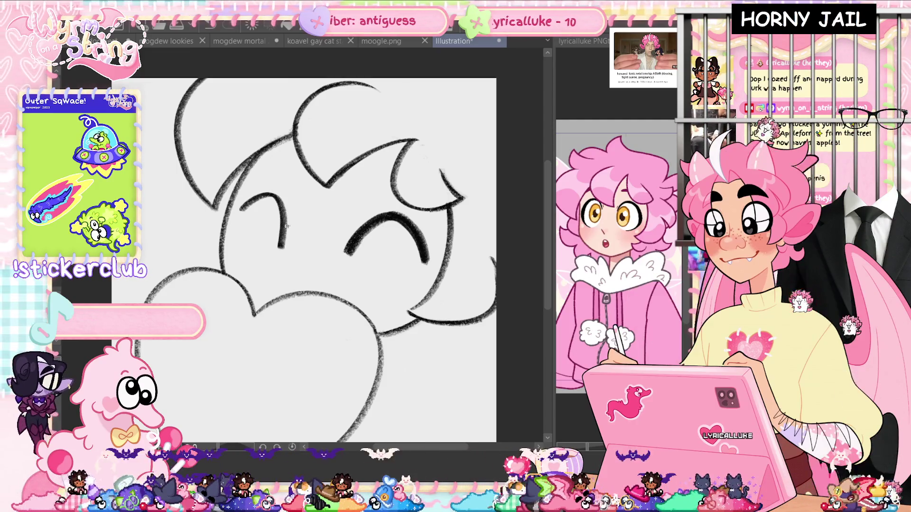
Draw the left closed-eye arch, then open and cancel the Save dialog.
mouse_move(287, 245)
left_mouse_down()
mouse_move(238, 214)
mouse_move(290, 246)
mouse_move(285, 209)
mouse_move(242, 212)
left_mouse_up()
key("ctrl+z")
key("ctrl+z")
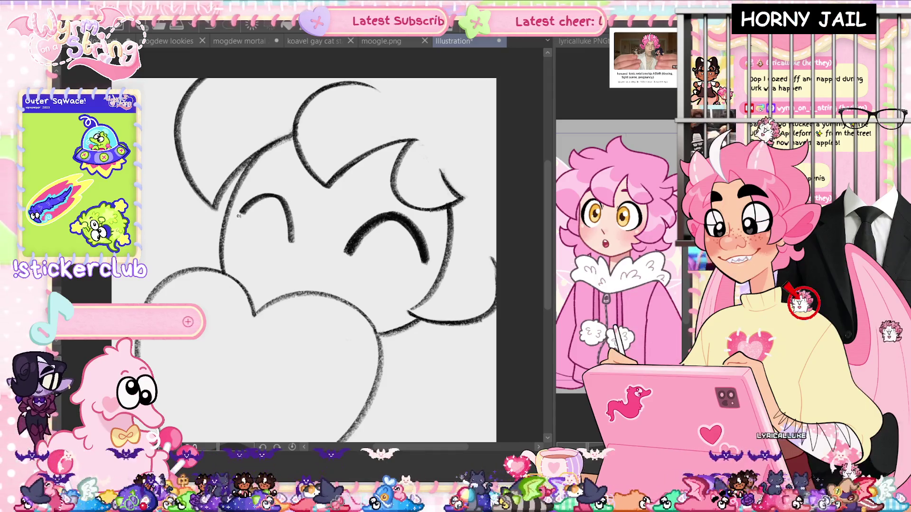
left_click_drag(242, 212, 236, 218)
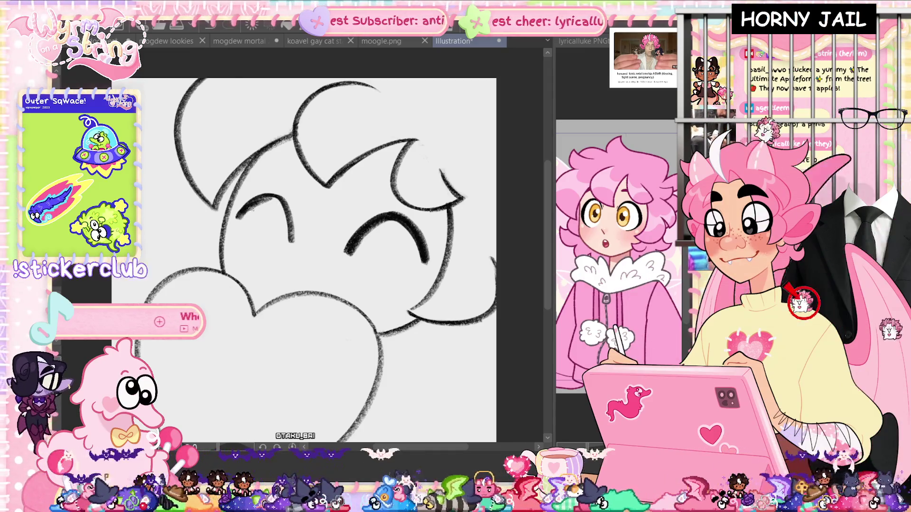
key("ctrl+z")
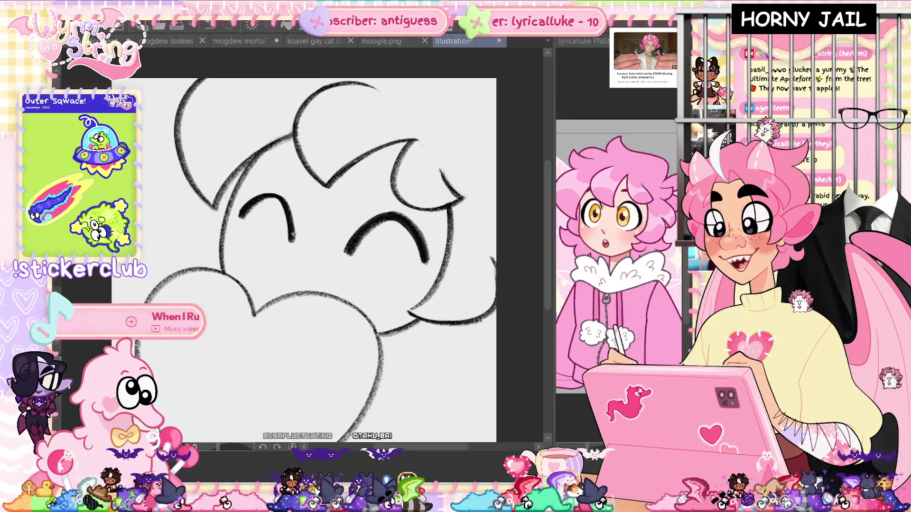
key("ctrl+s")
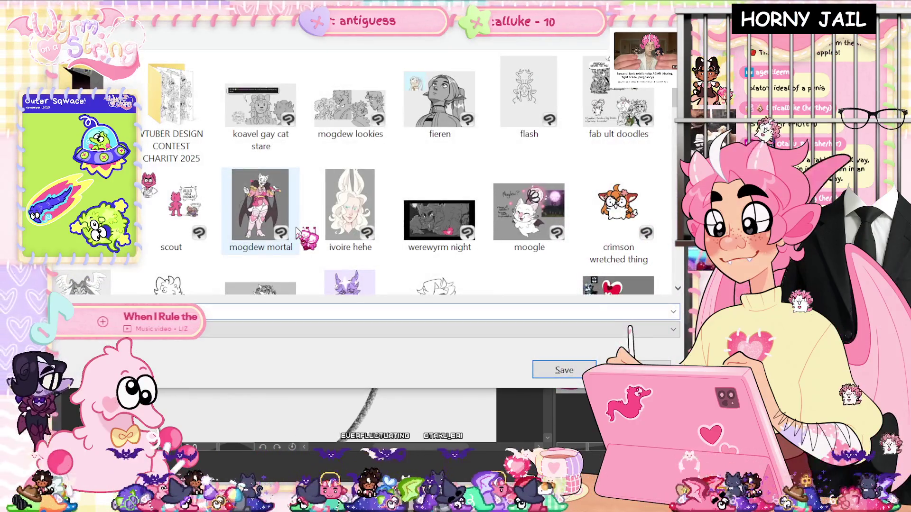
key("Escape")
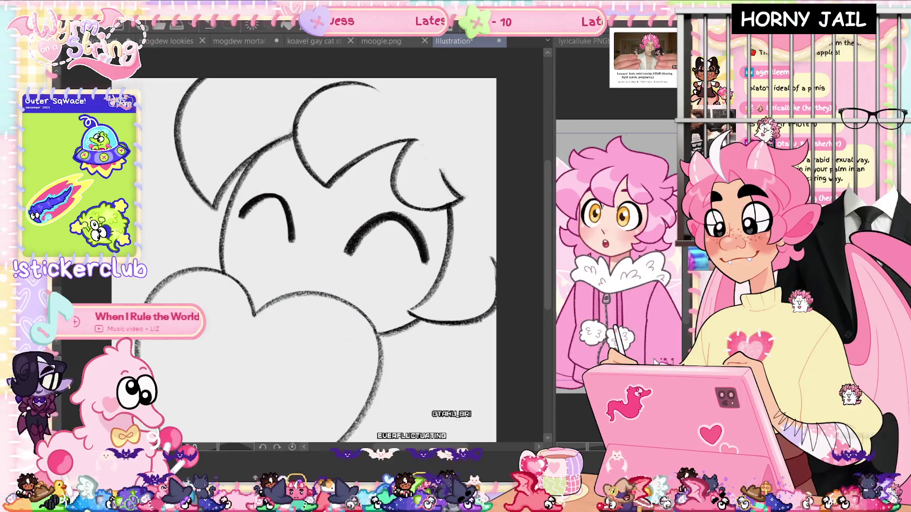
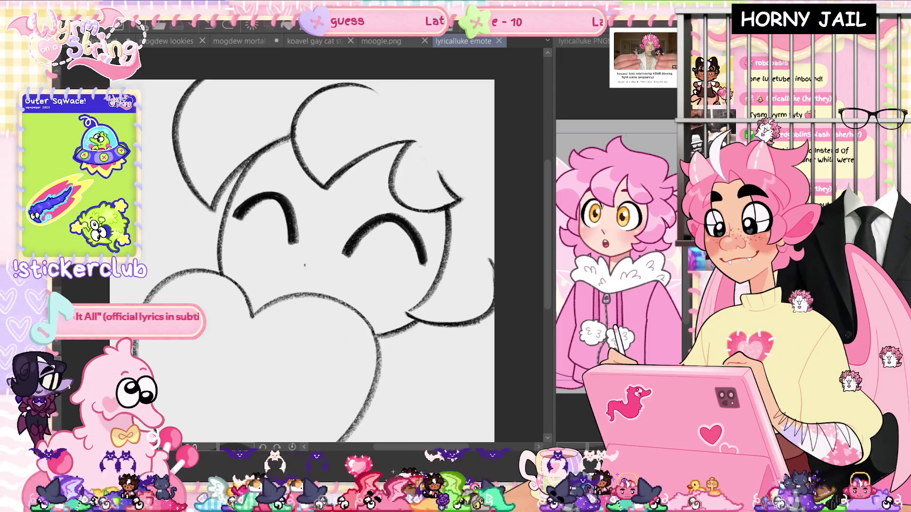
Lasso the left closed eye and nudge it slightly up and left with free transform.
mouse_move(311, 223)
left_mouse_down()
mouse_move(284, 185)
mouse_move(233, 219)
mouse_move(273, 249)
left_mouse_up()
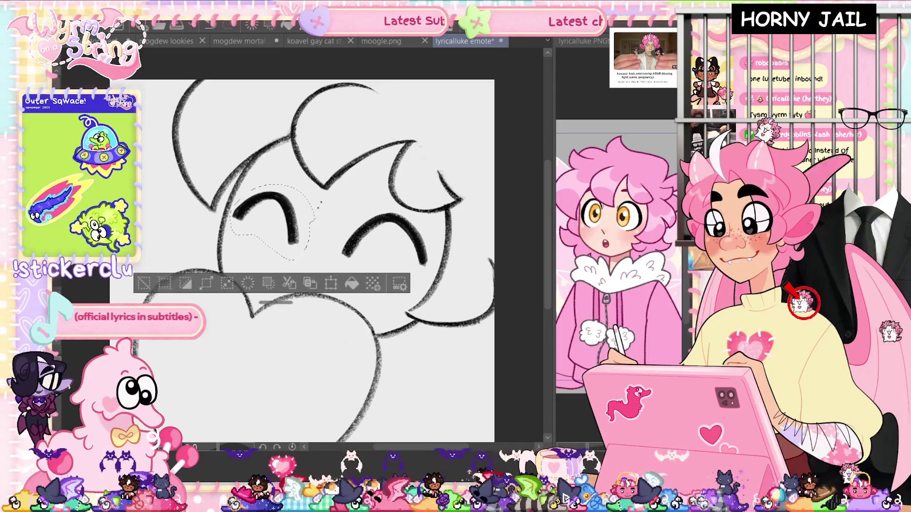
key("ctrl+t")
left_click_drag(313, 216, 315, 209)
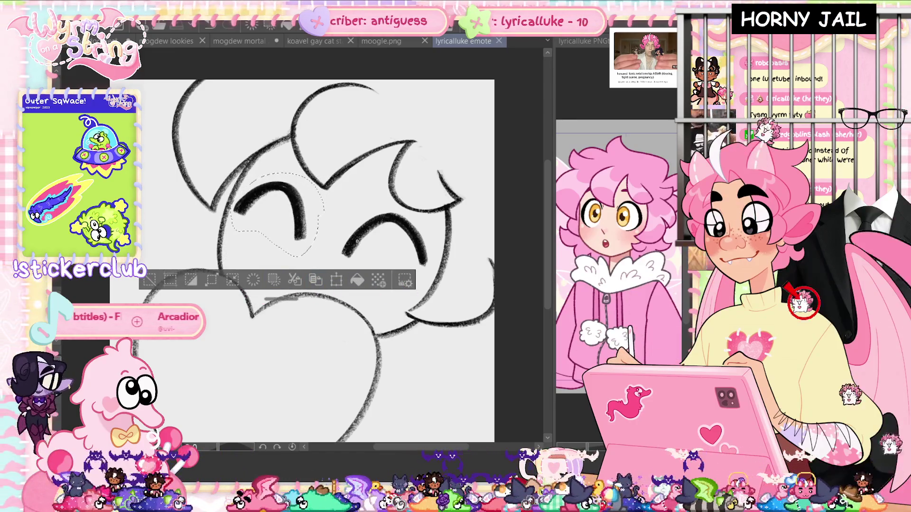
left_click(256, 283)
Enlarge the right eye, shift it slightly right and down, then sketch and undo a rough mouth.
mouse_move(351, 217)
left_mouse_down()
mouse_move(365, 280)
mouse_move(421, 227)
left_mouse_up()
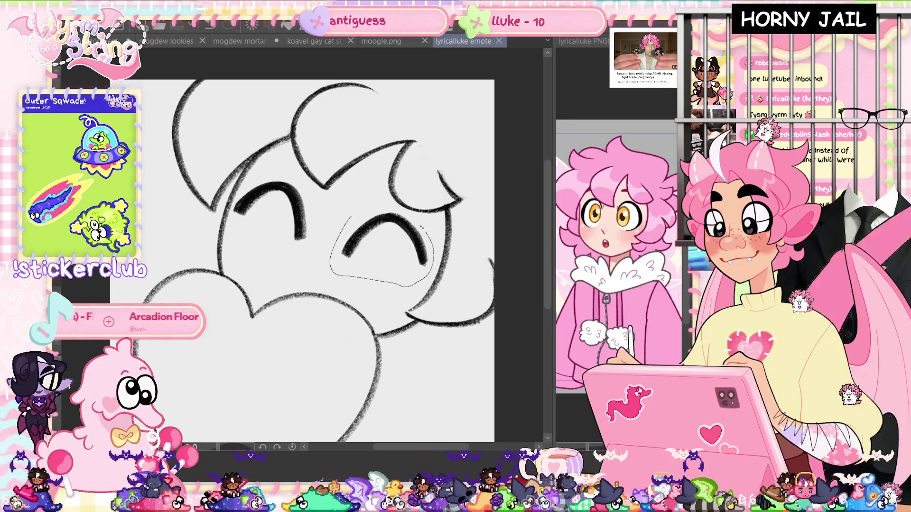
key("ctrl+t")
left_click_drag(380, 197, 380, 186)
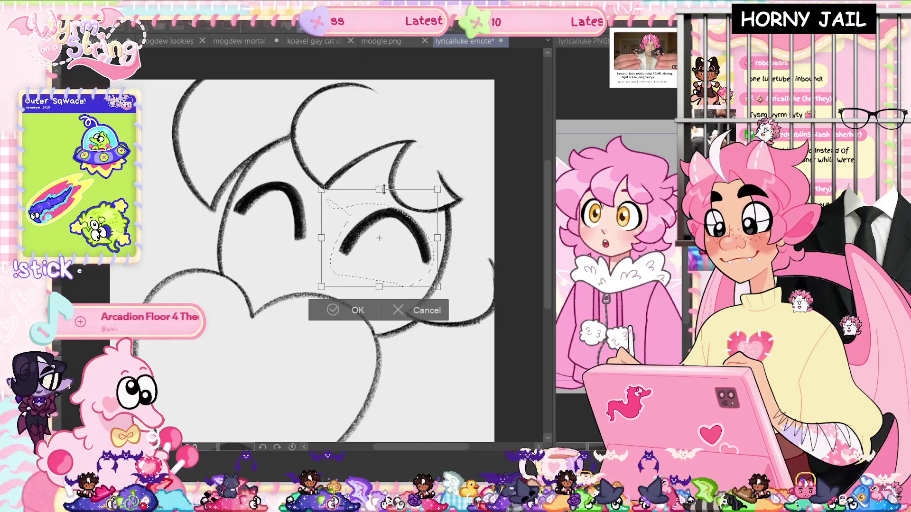
left_click_drag(423, 239, 426, 241)
left_click(335, 315)
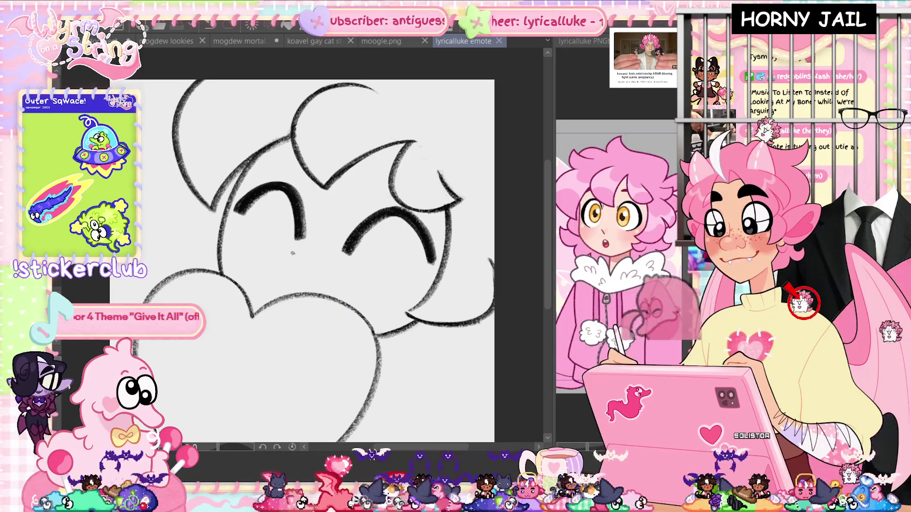
mouse_move(268, 260)
left_mouse_down()
mouse_move(283, 278)
mouse_move(363, 281)
left_mouse_up()
key("ctrl+z")
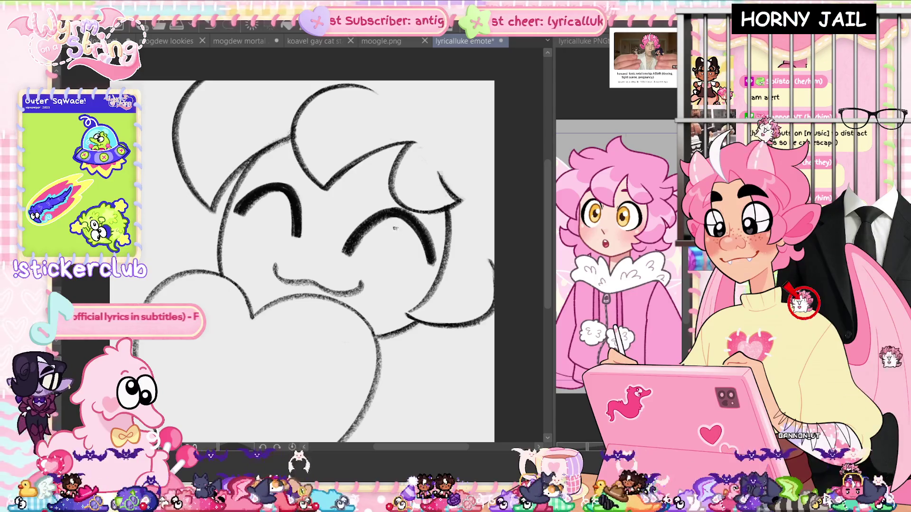
Redraw a curled hair strand higher across the top of the head.
left_click_drag(271, 136, 317, 136)
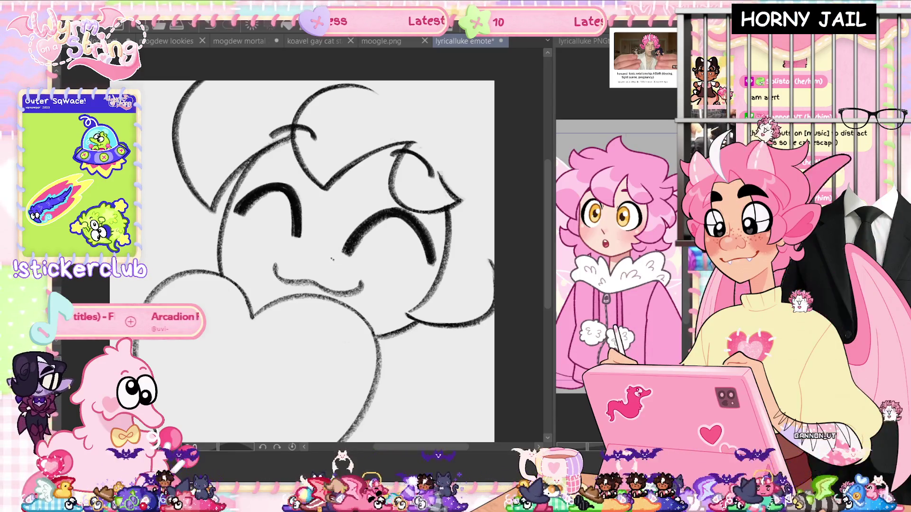
Lasso the right closed eye and raise it about 10 px with free transform.
left_click_drag(322, 252, 429, 275)
left_click_drag(420, 214, 305, 229)
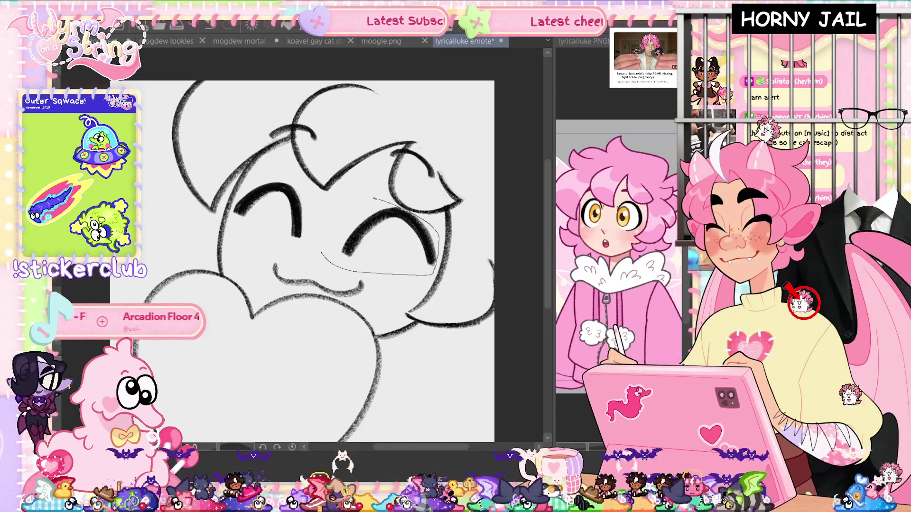
key("ctrl+t")
left_click_drag(306, 281, 307, 282)
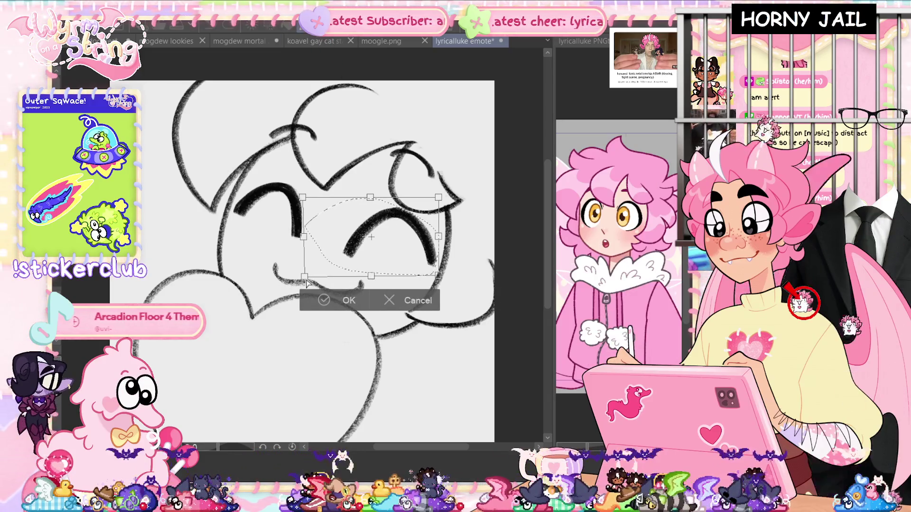
left_click_drag(412, 251, 412, 246)
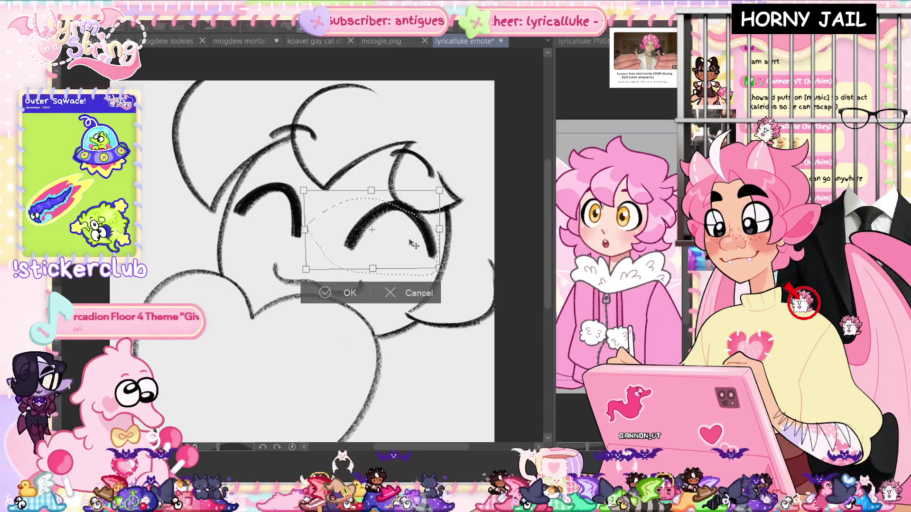
left_click(326, 301)
Raise the left eye slightly, deselect, and touch up the left eye's stroke ends.
mouse_move(313, 208)
left_mouse_down()
mouse_move(304, 245)
mouse_move(230, 215)
mouse_move(266, 172)
left_mouse_up()
key("ctrl+t")
left_click_drag(269, 253, 270, 249)
left_click(253, 265)
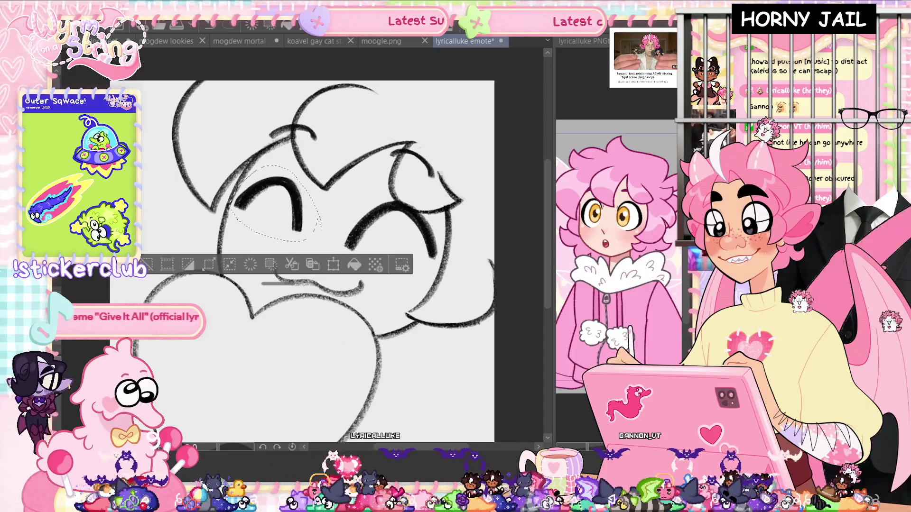
key("ctrl+d")
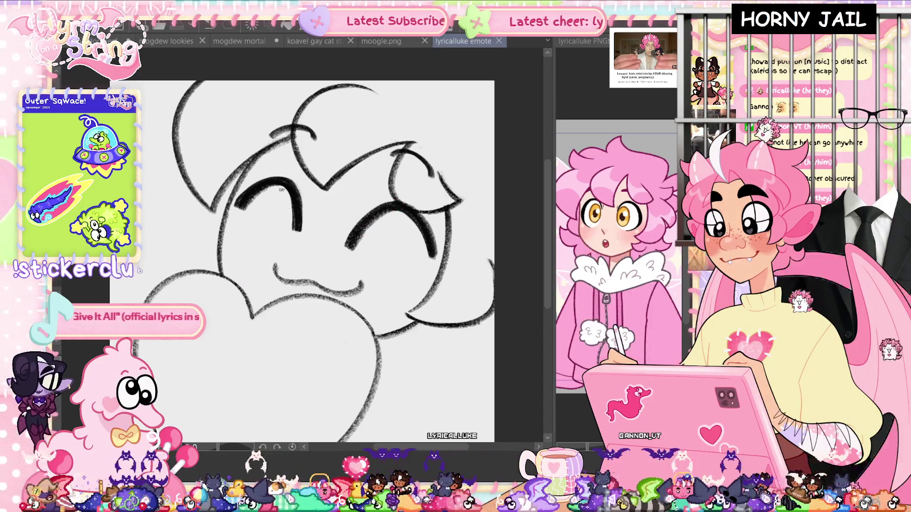
left_click(249, 195)
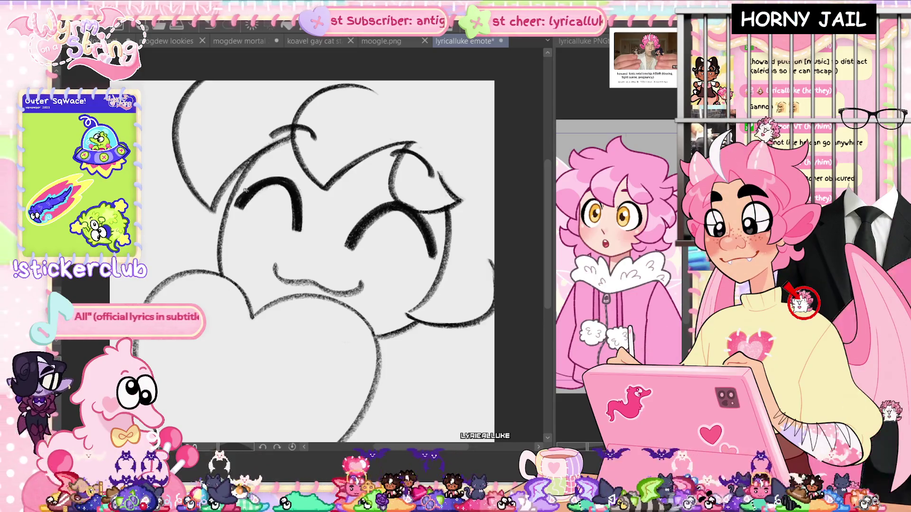
left_click(235, 203)
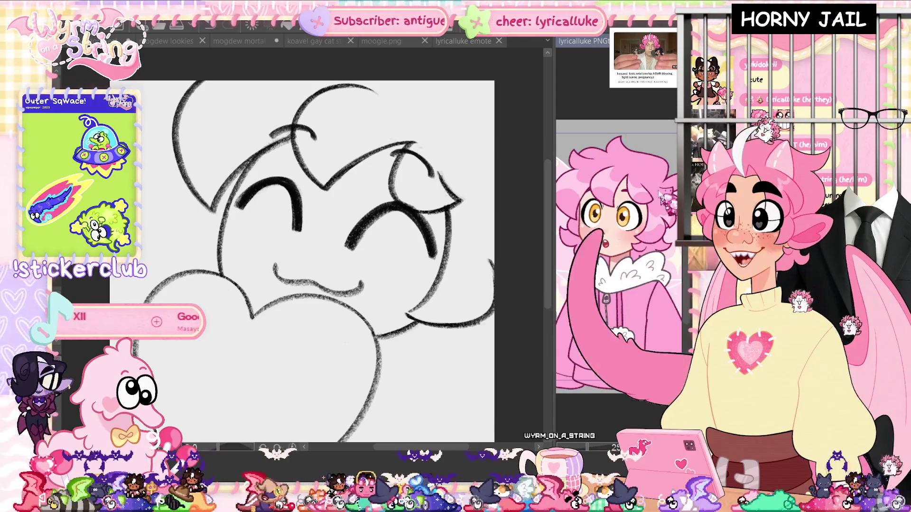
left_click(252, 61)
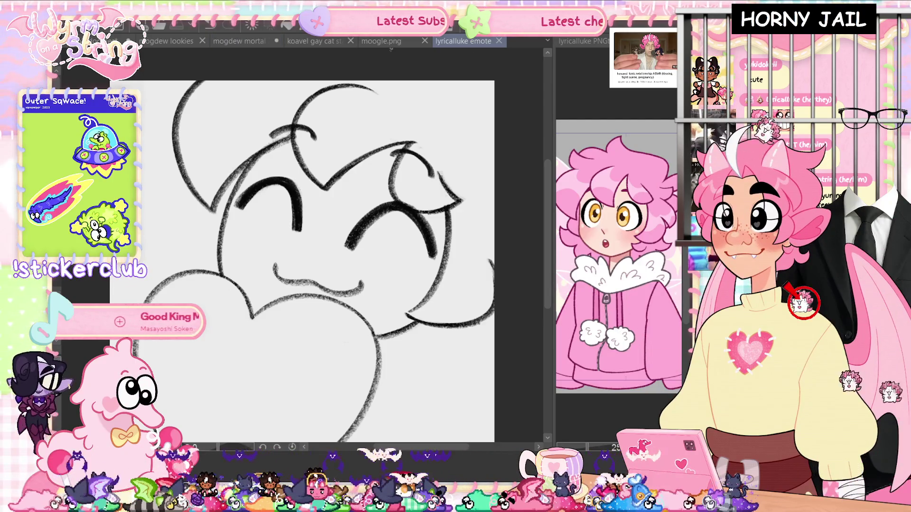
Switch to the moogle.png document and scroll across its canvas.
left_click(391, 41)
scroll(304, 242, "left", 3)
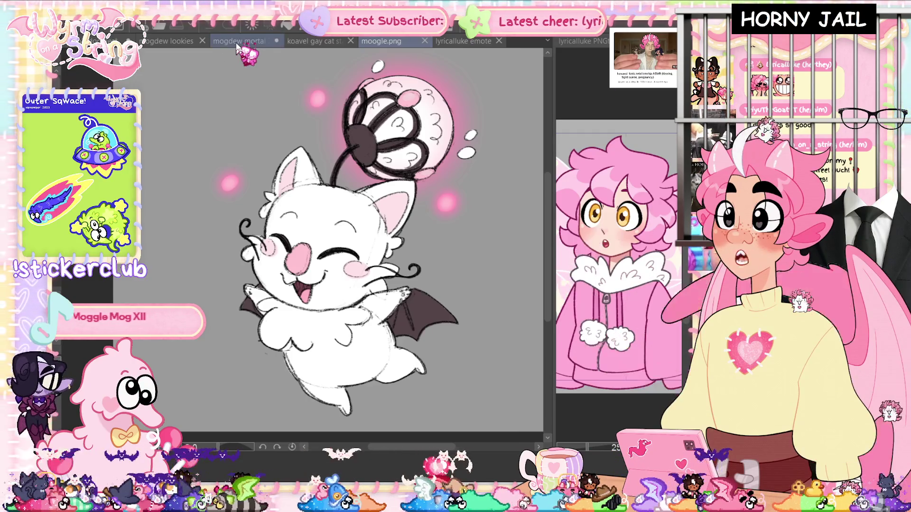
Recenter the mogdew mortal 2 drawing, then switch to and recenter the mogdew lookies sketch.
left_click(237, 43)
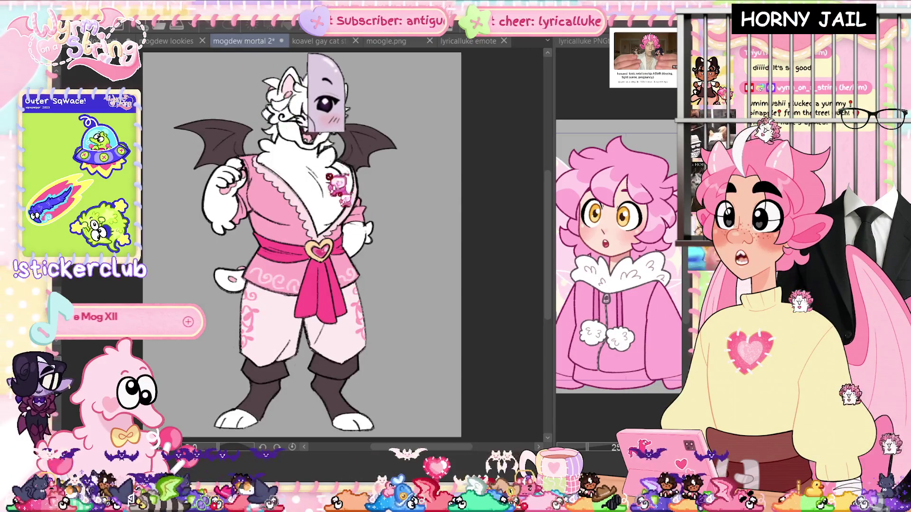
left_click_drag(359, 276, 411, 273)
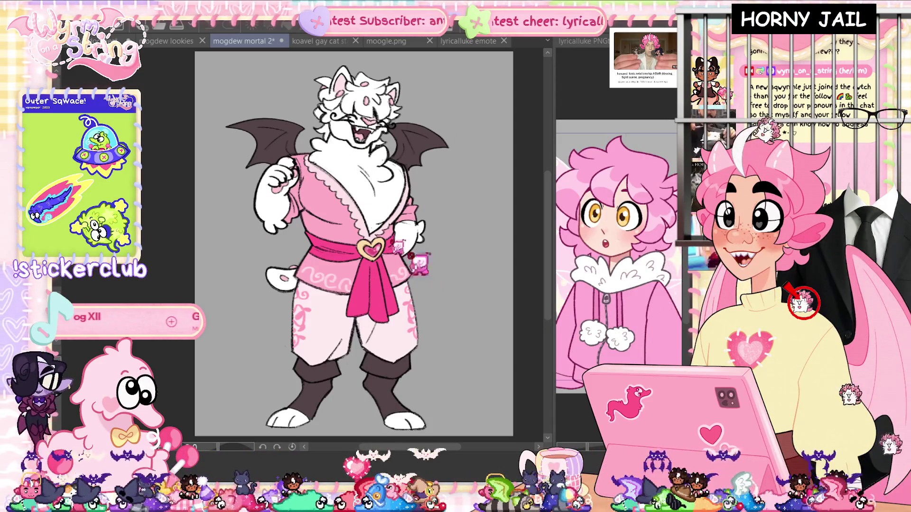
left_click(165, 42)
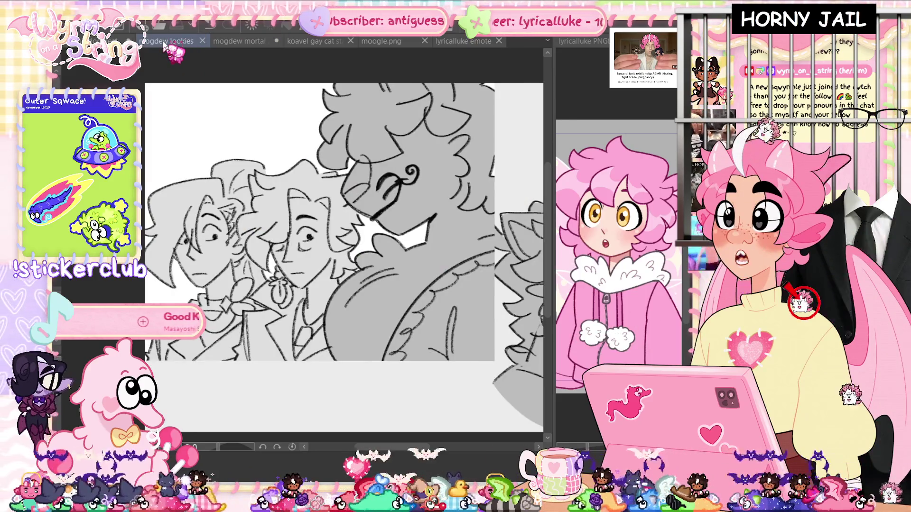
left_click_drag(305, 275, 335, 280)
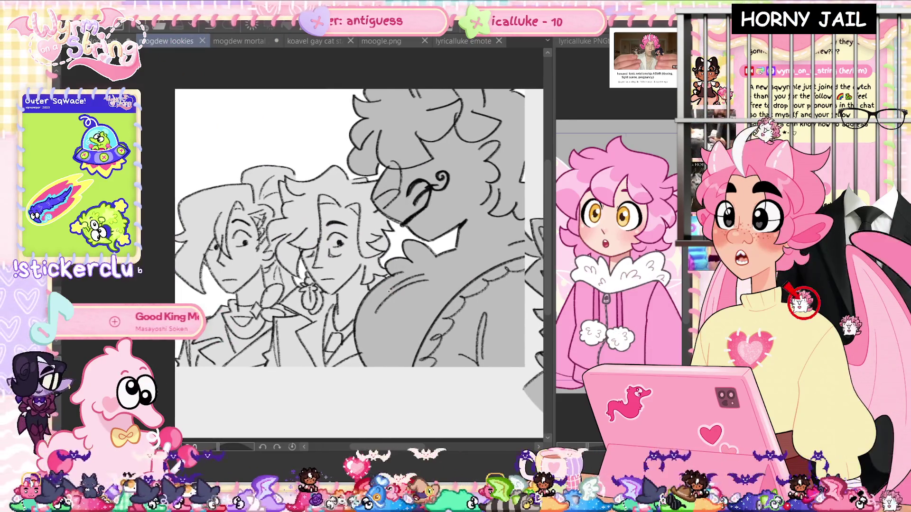